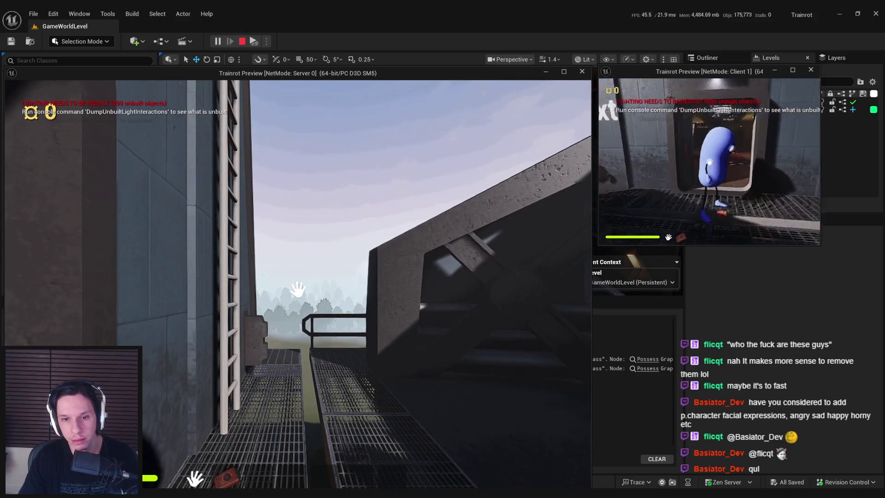
# Restart the server-and-client playtest and walk the player to the door to use it.
pyautogui.press('Escape')
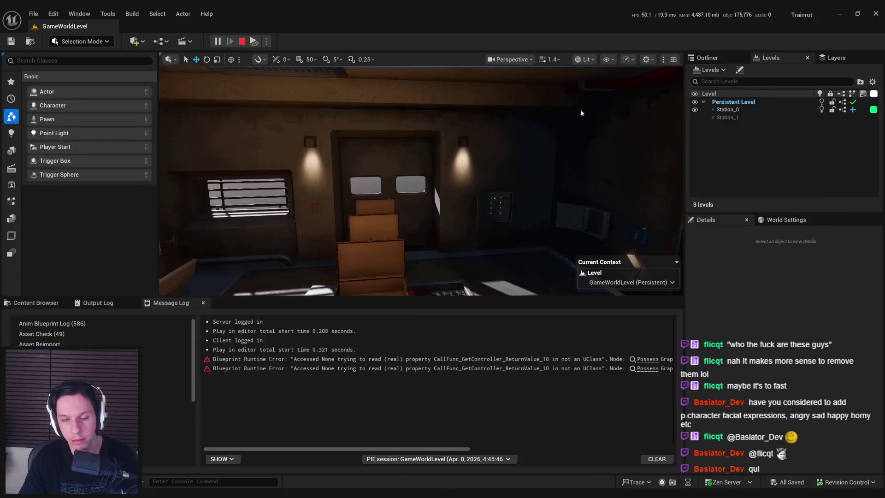
pyautogui.hotkey('alt', 'p')
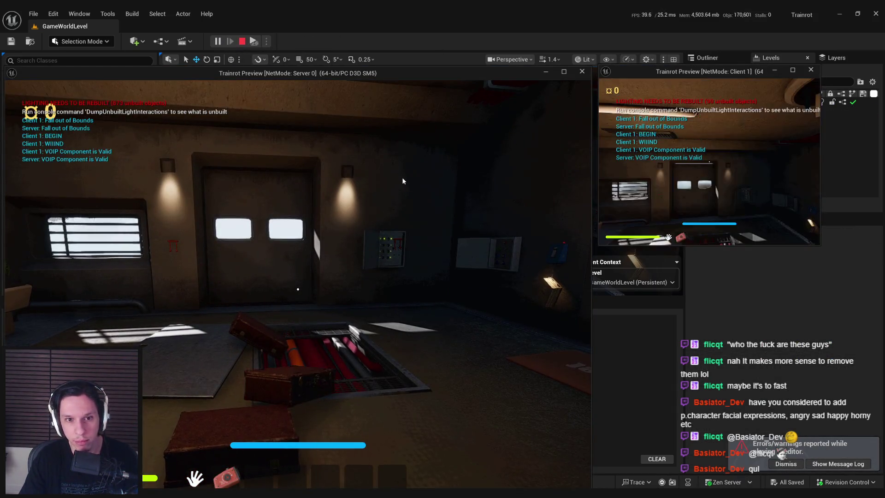
pyautogui.moveTo(298, 289)
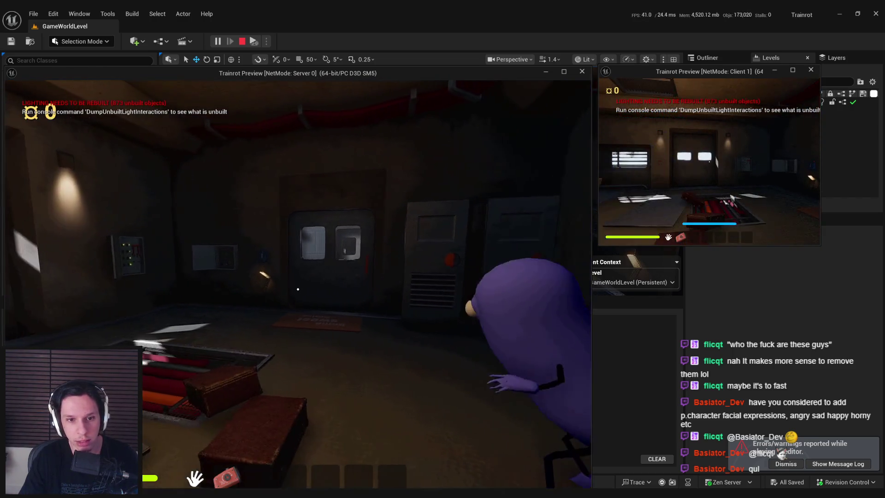
pyautogui.press('w')
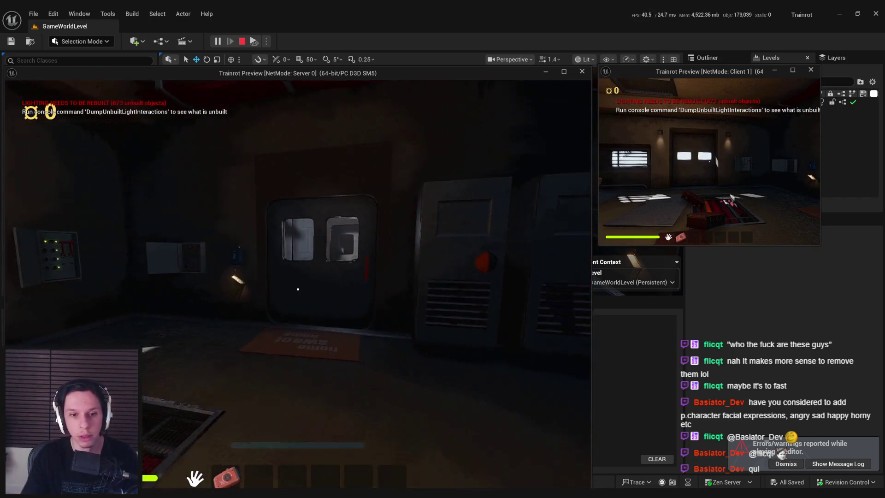
pyautogui.press('e')
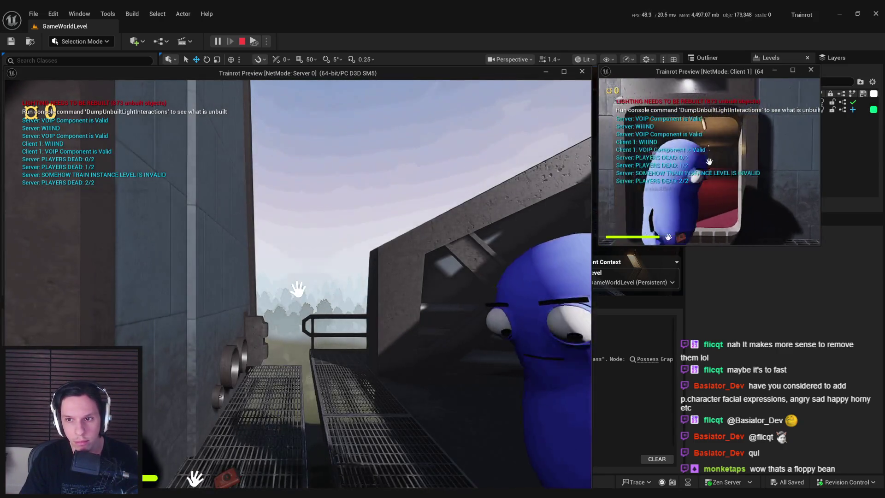
# Check the client and server console logs, then stop the playtest.
pyautogui.press('`')
pyautogui.press('`')
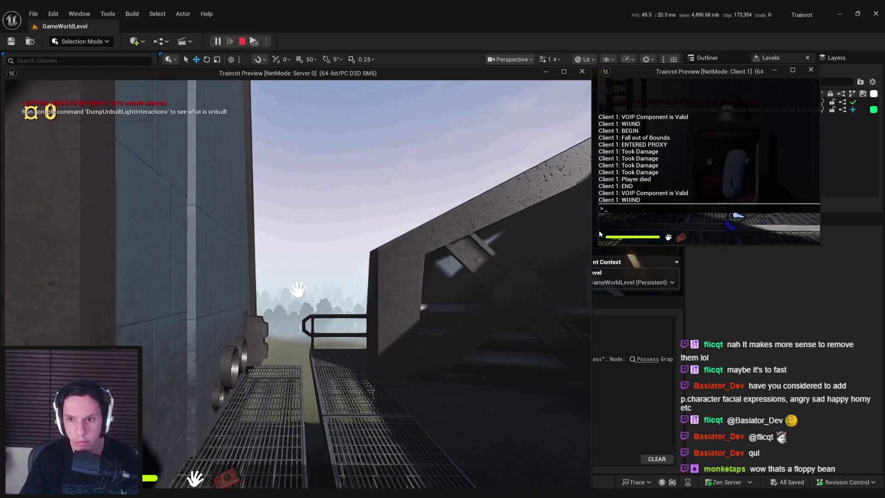
pyautogui.press('`')
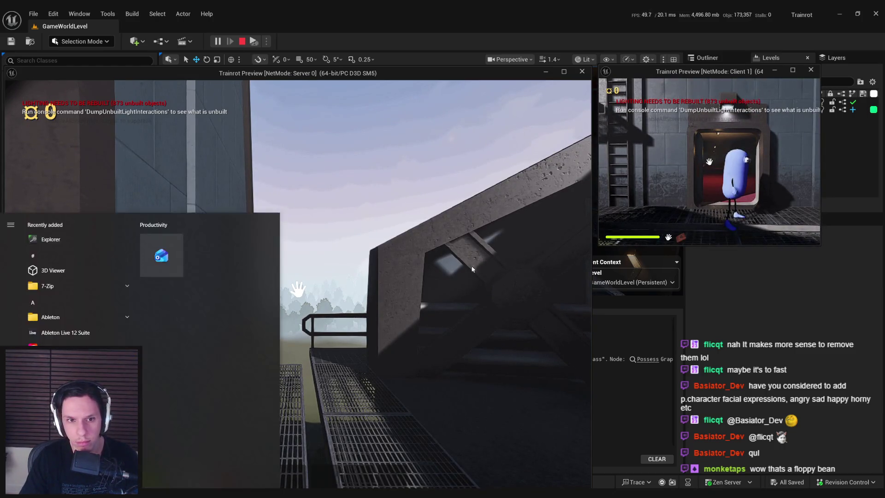
pyautogui.press('`')
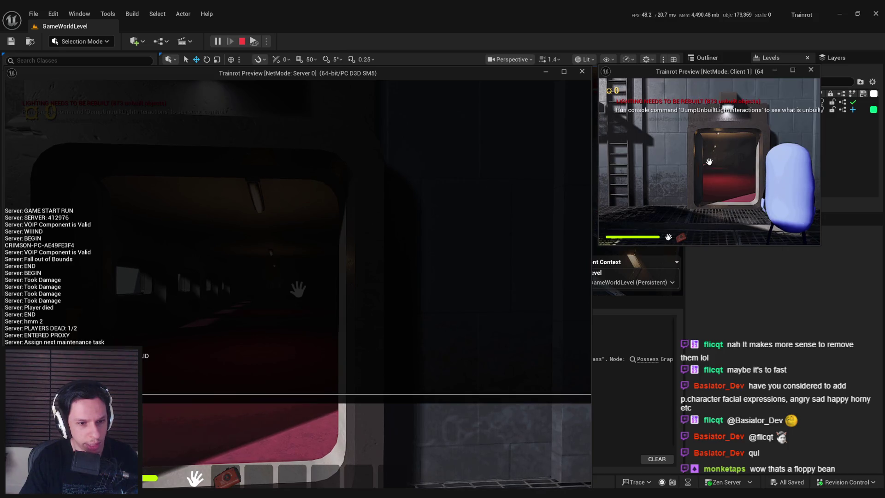
pyautogui.press('Escape')
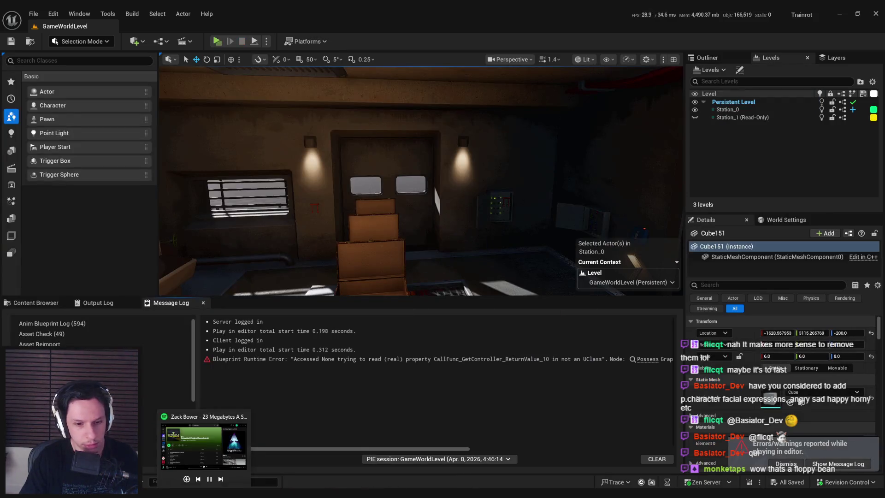
# Bring BP_TrainrotGameState's For Loop, Break Train State and math nodes into view.
pyautogui.click(302, 456)
pyautogui.moveTo(432, 108)
pyautogui.mouseDown()
pyautogui.moveTo(351, 139)
pyautogui.moveTo(284, 124)
pyautogui.moveTo(273, 205)
pyautogui.moveTo(395, 202)
pyautogui.mouseUp()
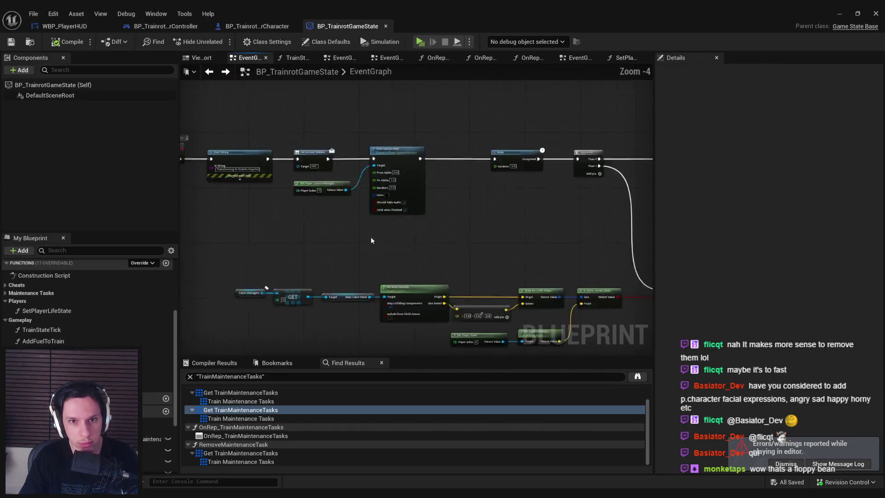
pyautogui.scroll(-4, 433, 243)
pyautogui.moveTo(434, 244)
pyautogui.mouseDown()
pyautogui.moveTo(217, 227)
pyautogui.moveTo(619, 145)
pyautogui.mouseUp()
pyautogui.scroll(3, 355, 200)
pyautogui.moveTo(355, 200)
pyautogui.mouseDown()
pyautogui.moveTo(440, 220)
pyautogui.moveTo(543, 280)
pyautogui.moveTo(428, 300)
pyautogui.moveTo(423, 234)
pyautogui.moveTo(449, 319)
pyautogui.moveTo(495, 174)
pyautogui.moveTo(580, 233)
pyautogui.mouseUp()
pyautogui.scroll(2, 449, 320)
pyautogui.moveTo(648, 188); pyautogui.dragTo(628, 190)
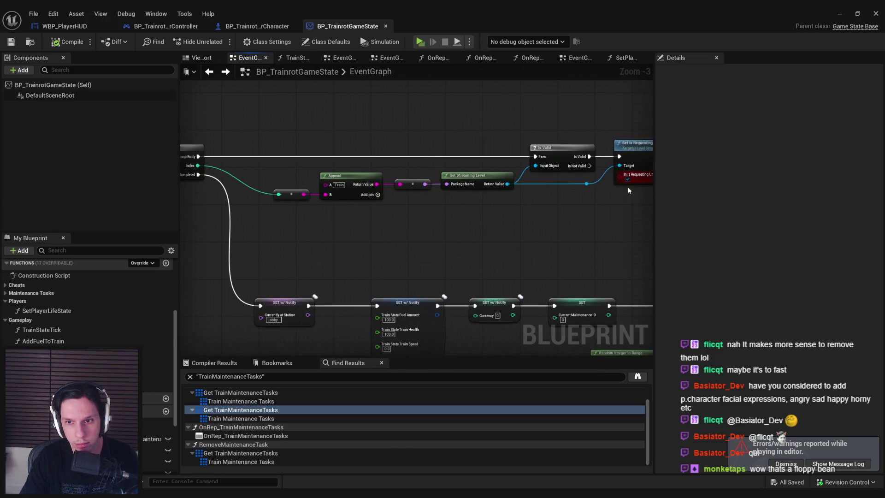
pyautogui.moveTo(565, 162); pyautogui.dragTo(565, 193)
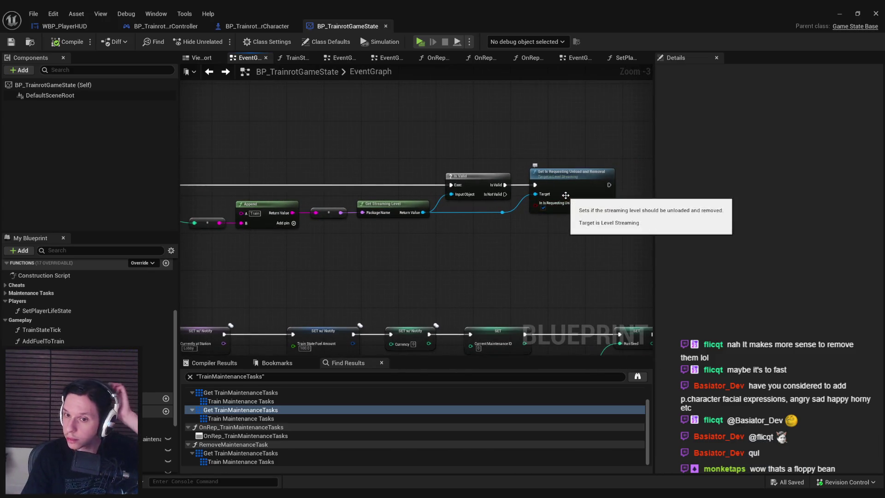
pyautogui.moveTo(261, 265); pyautogui.dragTo(407, 265)
pyautogui.moveTo(295, 266)
pyautogui.mouseDown()
pyautogui.moveTo(482, 265)
pyautogui.moveTo(336, 257)
pyautogui.mouseUp()
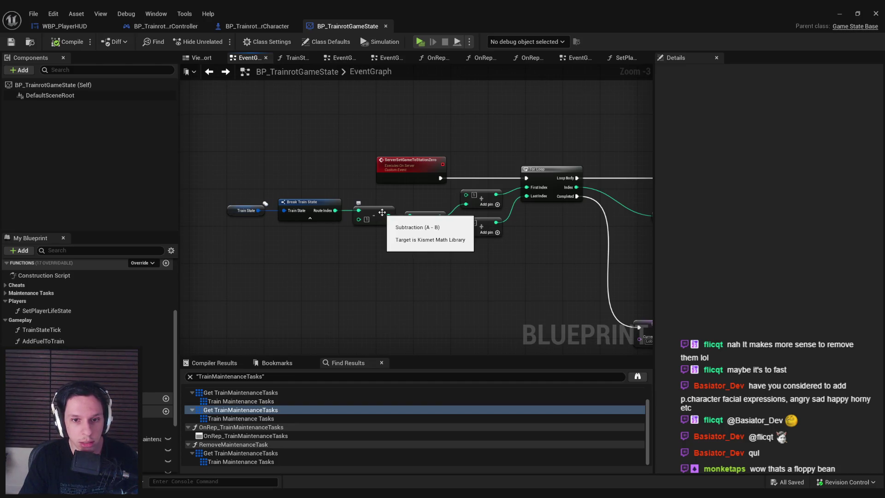
pyautogui.scroll(2, 318, 200)
# Delete the Subtract node and wire Route Index straight into the multiply node.
pyautogui.press('Delete')
pyautogui.moveTo(338, 210); pyautogui.dragTo(458, 226)
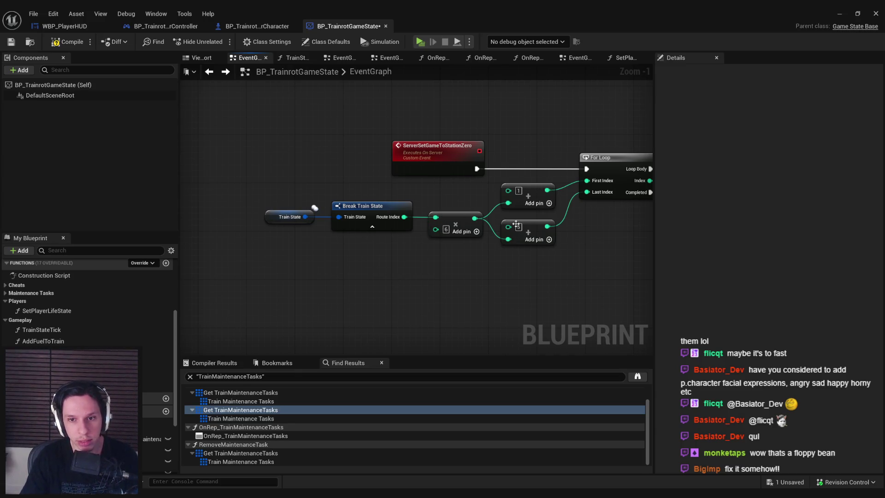
pyautogui.scroll(-1, 488, 271)
pyautogui.click(64, 27)
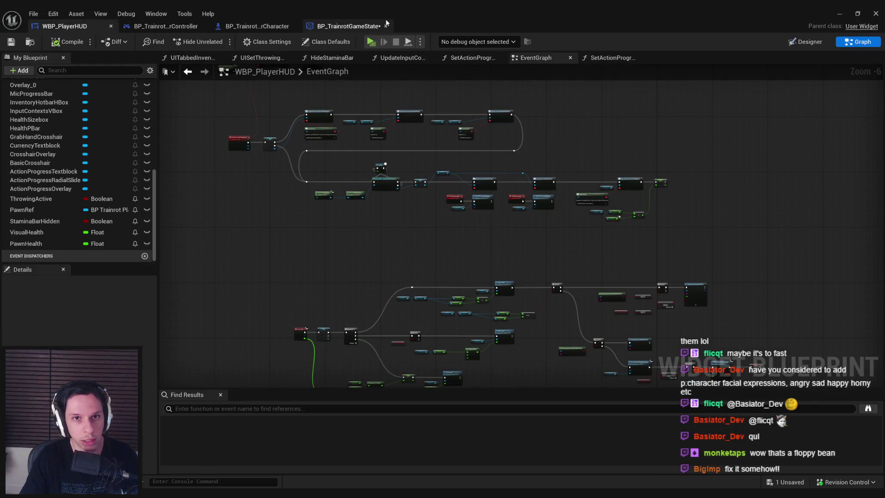
pyautogui.click(385, 23)
# Start a fresh server-and-client playtest from the level editor.
pyautogui.scroll(-4, 294, 220)
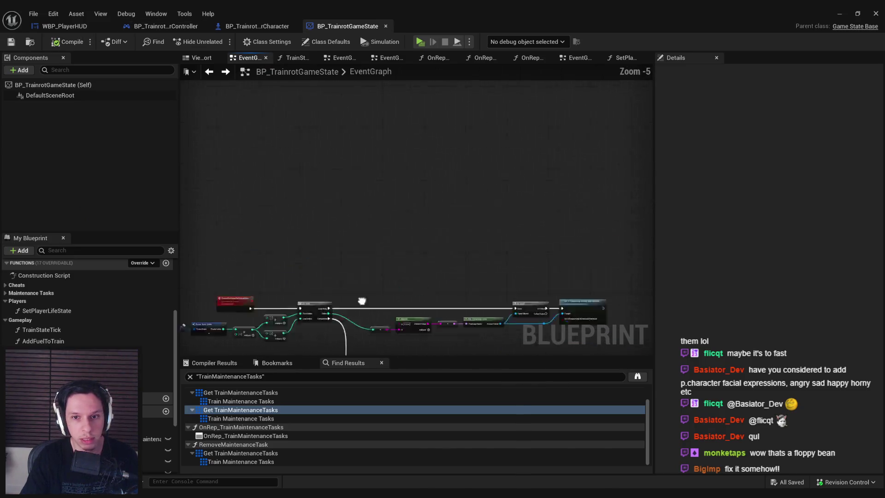
pyautogui.scroll(2, 294, 223)
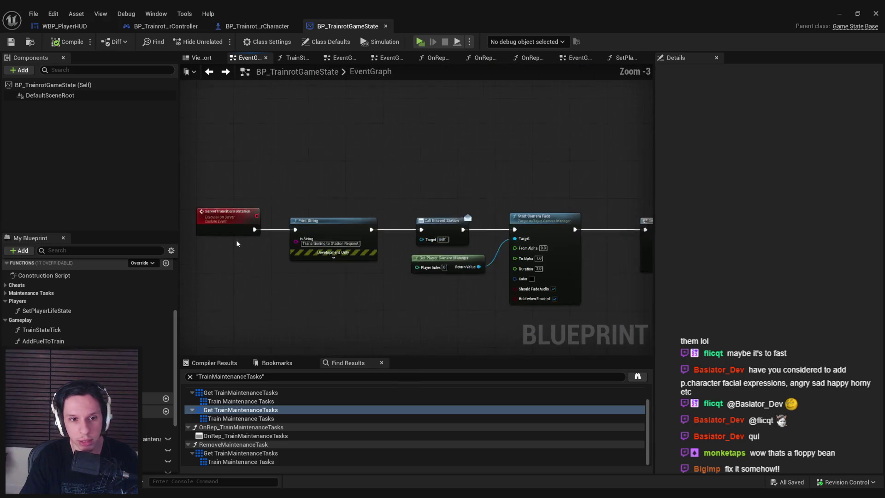
pyautogui.scroll(-2, 465, 203)
pyautogui.scroll(2, 308, 176)
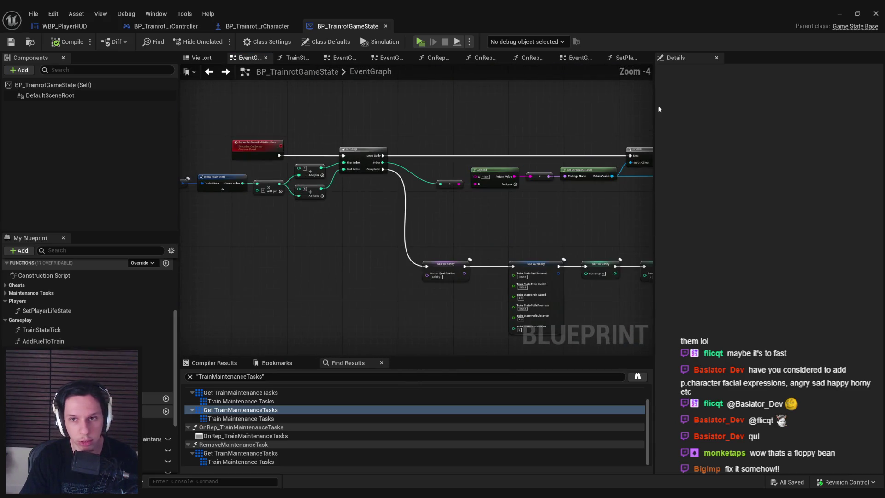
pyautogui.click(833, 11)
pyautogui.click(216, 41)
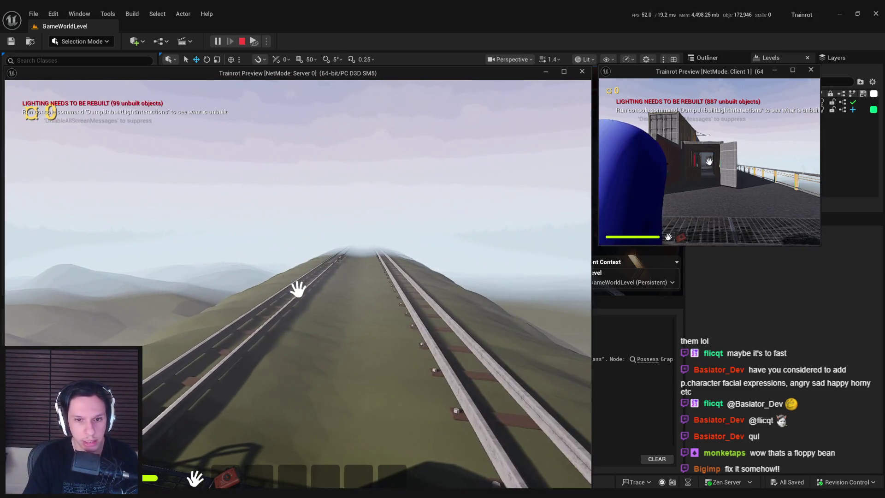
# Play until the 'WorldSettings != nullptr' crash, close the report without sending, and switch to Rider.
pyautogui.click(246, 453)
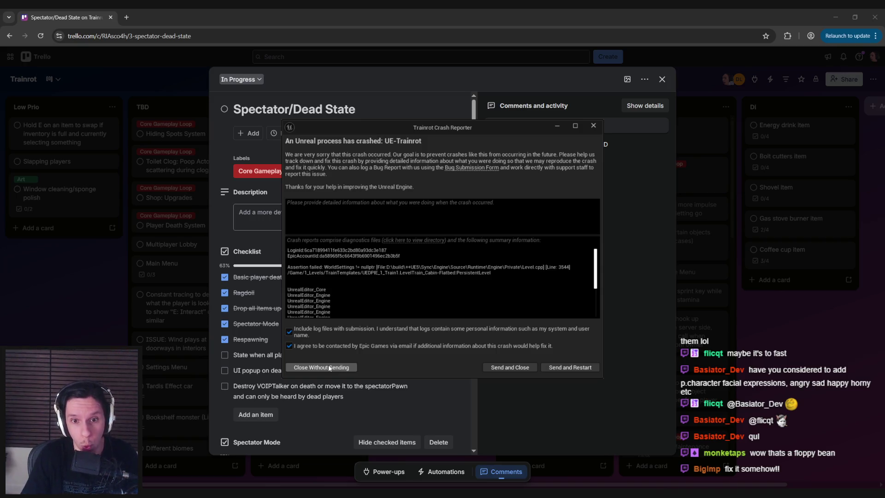
pyautogui.click(330, 367)
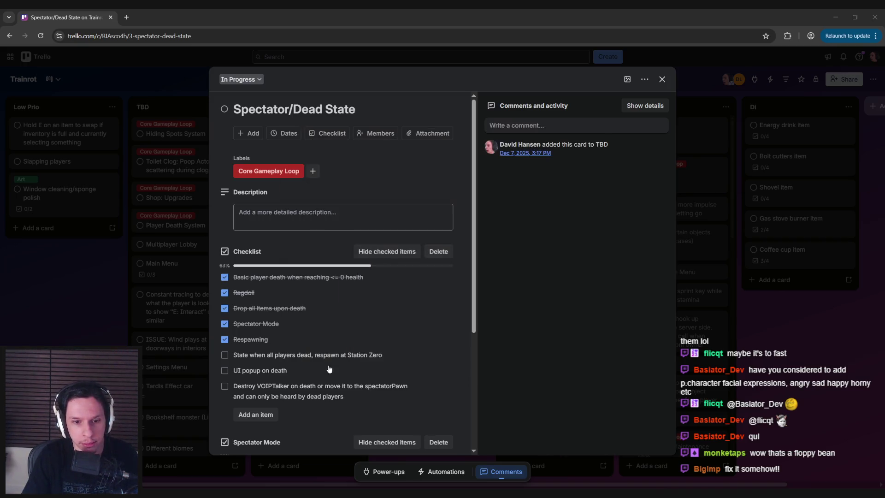
pyautogui.click(246, 461)
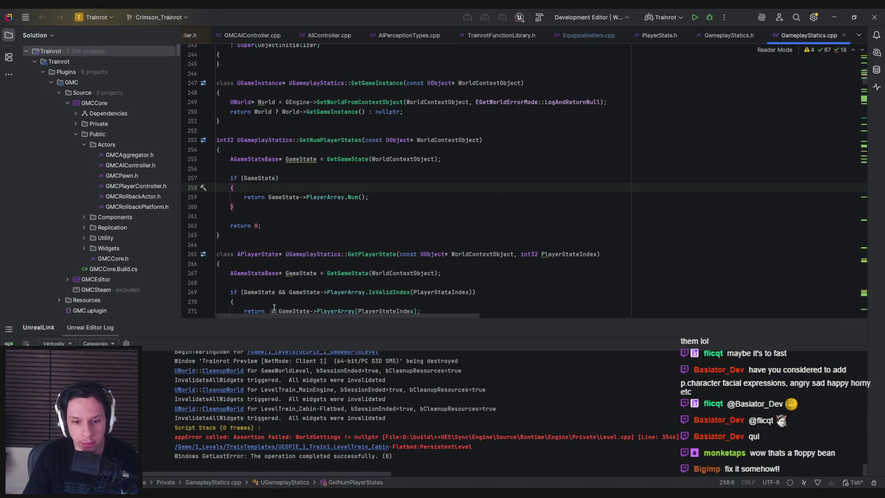
# Relaunch Unreal Editor from Rider with Shift+F10 and browse up to the 0_Core folder.
pyautogui.hotkey('shift', 'F10')
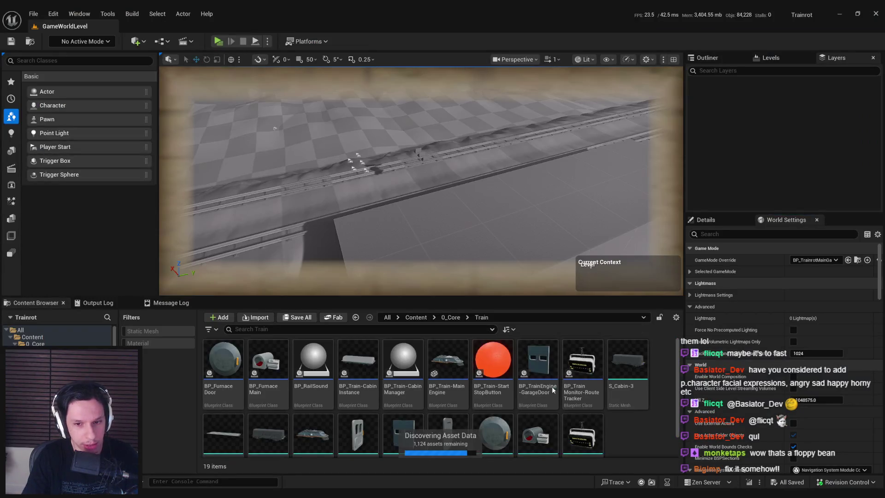
pyautogui.click(446, 317)
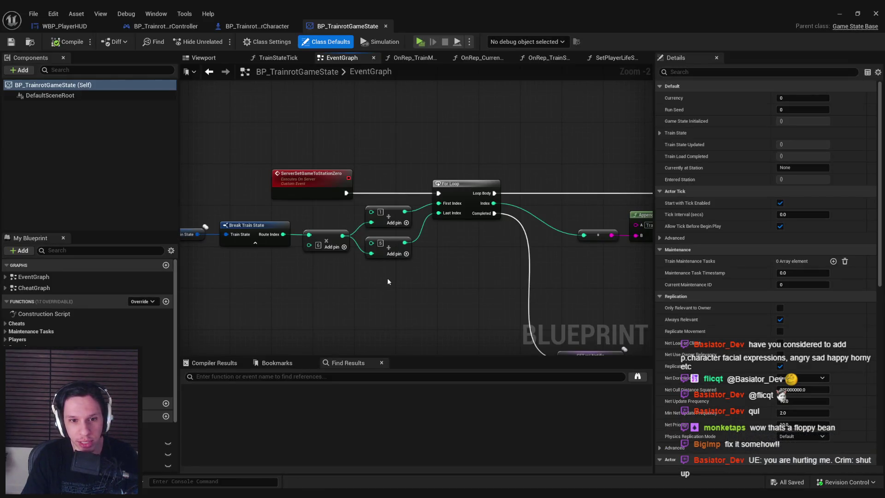
pyautogui.scroll(-2, 375, 306)
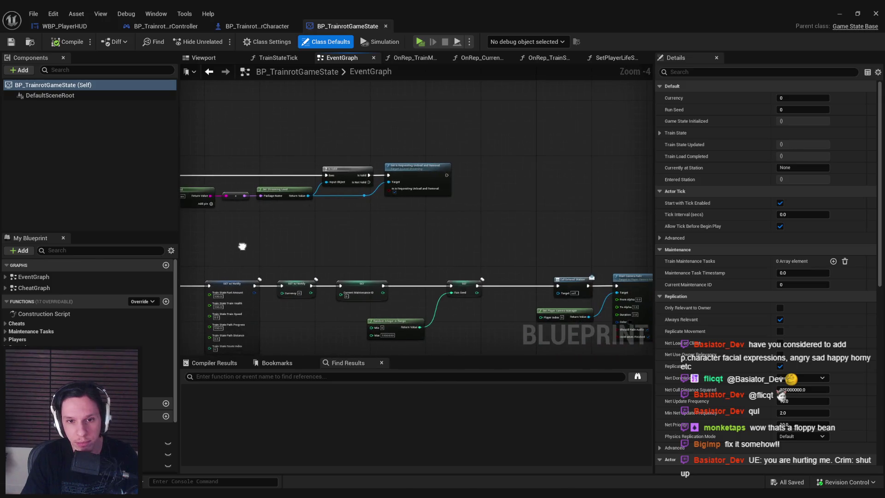
pyautogui.scroll(2, 397, 212)
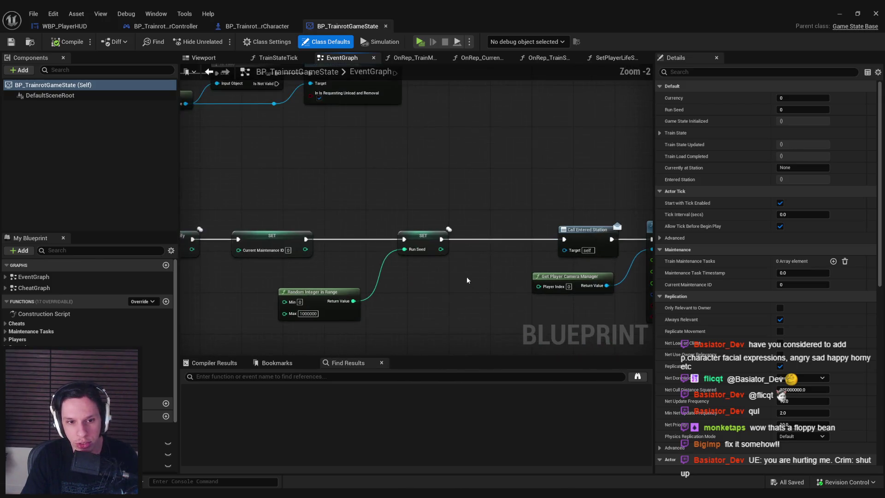
pyautogui.scroll(-2, 467, 280)
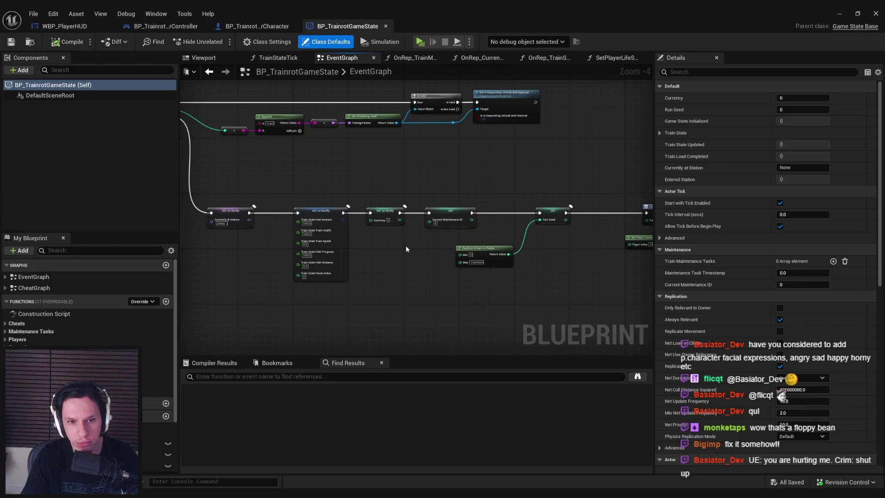
pyautogui.scroll(1, 345, 239)
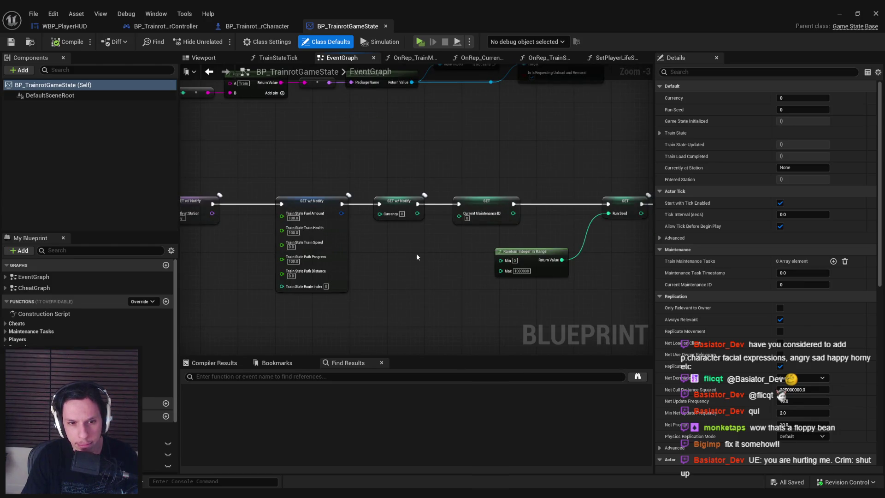
pyautogui.moveTo(417, 253); pyautogui.dragTo(295, 246)
pyautogui.moveTo(544, 258); pyautogui.dragTo(406, 267)
pyautogui.moveTo(259, 278); pyautogui.dragTo(682, 261)
pyautogui.moveTo(521, 259); pyautogui.dragTo(428, 261)
pyautogui.moveTo(645, 261); pyautogui.dragTo(300, 257)
pyautogui.moveTo(427, 263)
pyautogui.mouseDown()
pyautogui.moveTo(342, 263)
pyautogui.moveTo(345, 243)
pyautogui.mouseUp()
pyautogui.moveTo(436, 272); pyautogui.dragTo(278, 252)
pyautogui.moveTo(415, 264)
pyautogui.mouseDown()
pyautogui.moveTo(395, 257)
pyautogui.moveTo(620, 264)
pyautogui.moveTo(561, 257)
pyautogui.mouseUp()
pyautogui.scroll(-1, 395, 256)
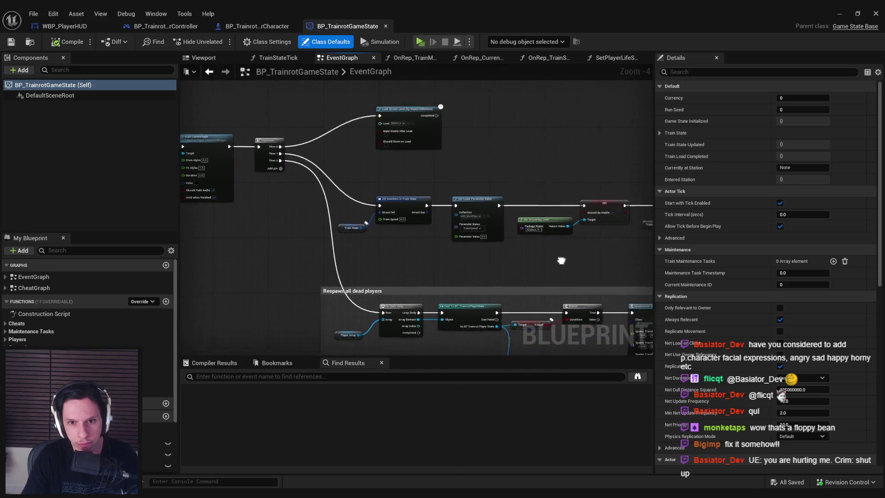
pyautogui.scroll(3, 486, 200)
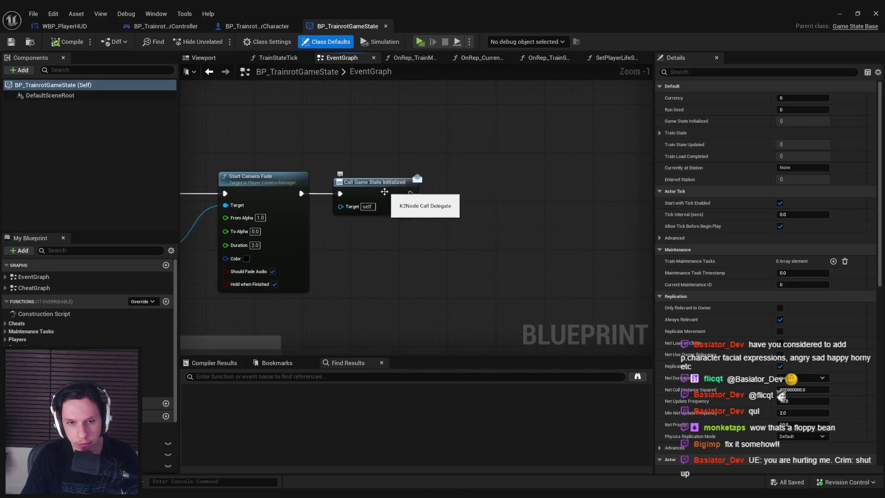
pyautogui.scroll(-5, 466, 259)
pyautogui.moveTo(443, 238)
pyautogui.mouseDown()
pyautogui.moveTo(440, 231)
pyautogui.moveTo(538, 293)
pyautogui.moveTo(507, 175)
pyautogui.mouseUp()
pyautogui.scroll(1, 440, 232)
pyautogui.scroll(4, 401, 220)
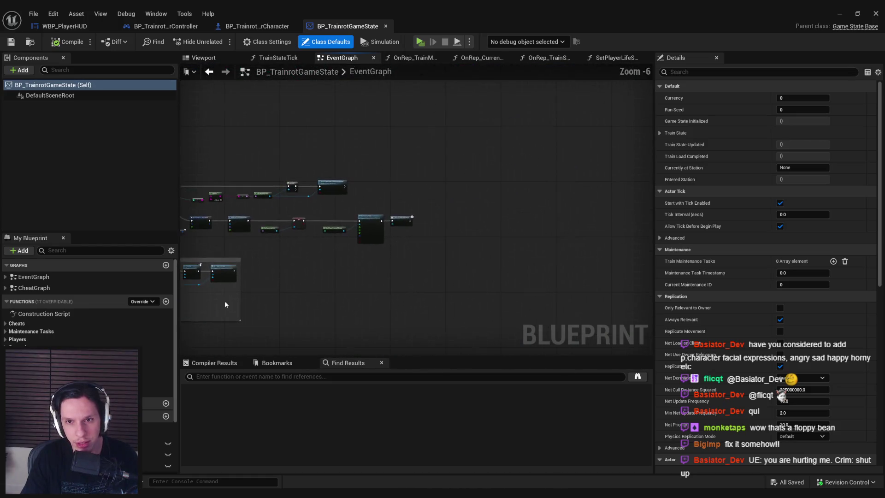
pyautogui.scroll(-3, 380, 262)
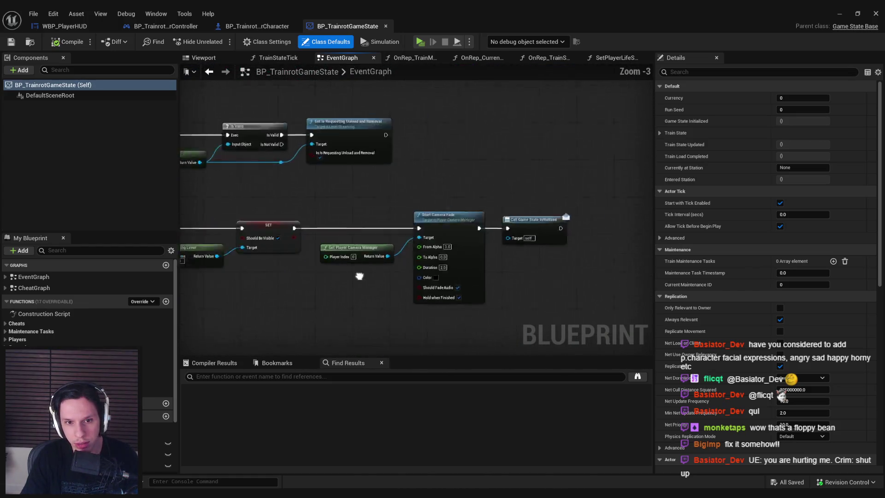
pyautogui.moveTo(398, 253); pyautogui.dragTo(438, 289)
pyautogui.scroll(-1, 425, 275)
pyautogui.scroll(-1, 431, 282)
pyautogui.scroll(4, 377, 296)
pyautogui.scroll(-2, 399, 275)
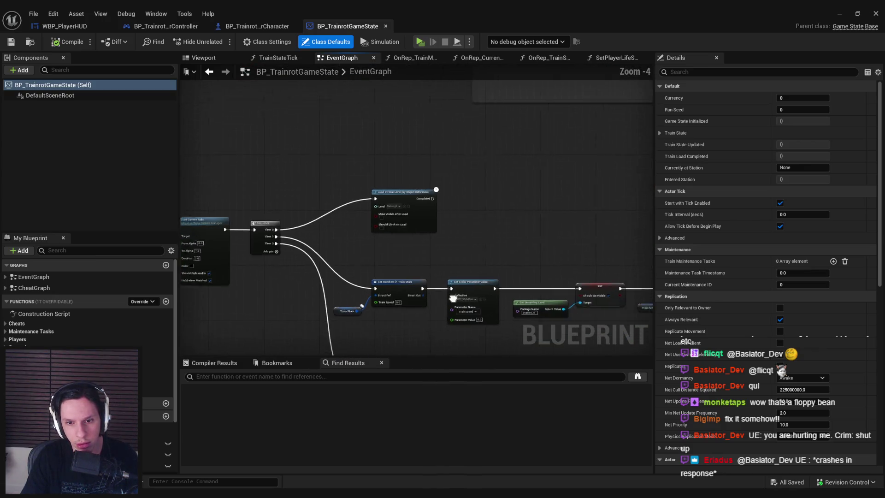
pyautogui.moveTo(493, 209)
pyautogui.mouseDown()
pyautogui.moveTo(610, 234)
pyautogui.moveTo(453, 257)
pyautogui.moveTo(418, 165)
pyautogui.mouseUp()
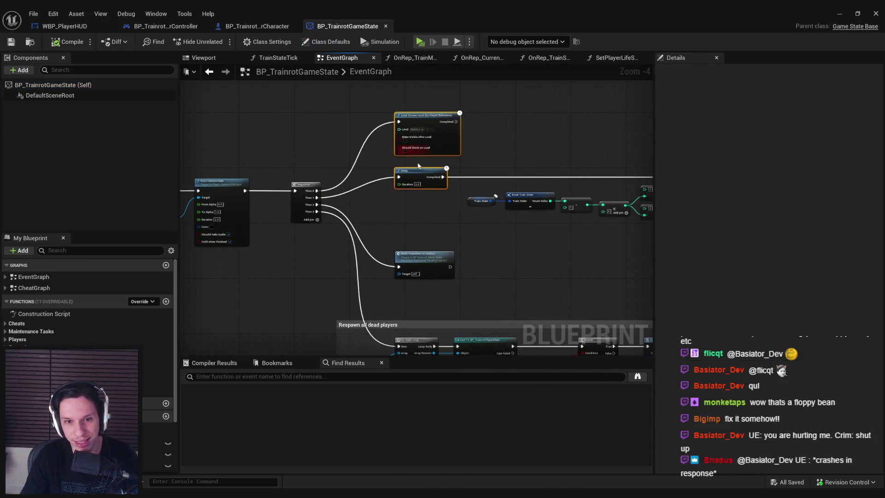
# Select the middle row of nodes up to CLEAR and move Call Game State Initialized further right.
pyautogui.moveTo(386, 243)
pyautogui.mouseDown()
pyautogui.moveTo(394, 144)
pyautogui.moveTo(358, 195)
pyautogui.moveTo(388, 198)
pyautogui.moveTo(242, 167)
pyautogui.moveTo(401, 161)
pyautogui.moveTo(375, 293)
pyautogui.moveTo(216, 262)
pyautogui.moveTo(279, 214)
pyautogui.mouseUp()
pyautogui.scroll(-1, 243, 166)
pyautogui.scroll(1, 425, 285)
pyautogui.moveTo(425, 285); pyautogui.dragTo(215, 197)
pyautogui.moveTo(216, 197)
pyautogui.mouseDown()
pyautogui.moveTo(329, 237)
pyautogui.moveTo(643, 271)
pyautogui.mouseUp()
pyautogui.moveTo(321, 234); pyautogui.dragTo(215, 236)
pyautogui.moveTo(541, 264)
pyautogui.mouseDown()
pyautogui.moveTo(193, 208)
pyautogui.moveTo(246, 204)
pyautogui.mouseUp()
pyautogui.moveTo(255, 205)
pyautogui.mouseDown()
pyautogui.moveTo(594, 246)
pyautogui.moveTo(439, 244)
pyautogui.mouseUp()
pyautogui.scroll(1, 593, 246)
pyautogui.moveTo(427, 202); pyautogui.dragTo(543, 203)
pyautogui.click(434, 237)
# Shift the camera fade chain right to make room after Force Net Update.
pyautogui.scroll(-2, 435, 237)
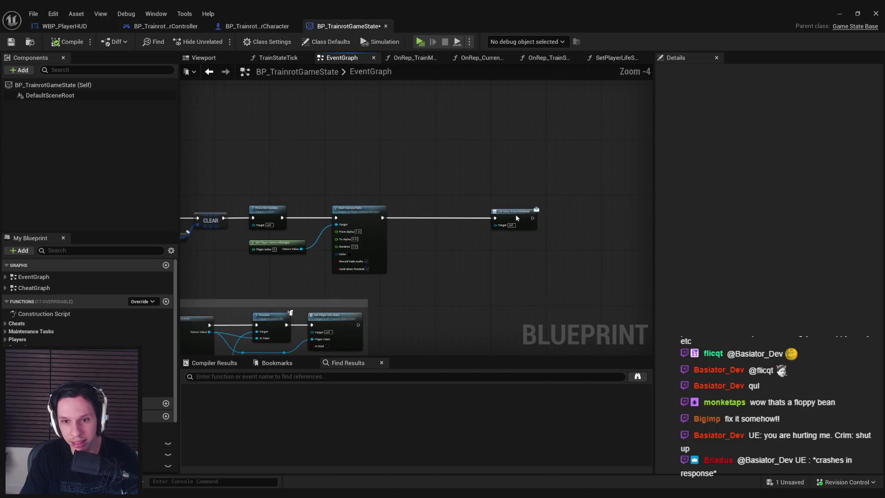
pyautogui.moveTo(527, 254)
pyautogui.mouseDown()
pyautogui.moveTo(399, 219)
pyautogui.moveTo(380, 205)
pyautogui.mouseUp()
pyautogui.moveTo(413, 215); pyautogui.dragTo(487, 215)
pyautogui.scroll(4, 398, 211)
# Insert a 3.0-second Delay feeding Start Camera Fade, then compile and save.
pyautogui.click(398, 211)
pyautogui.moveTo(322, 221); pyautogui.dragTo(399, 220)
pyautogui.moveTo(471, 221); pyautogui.dragTo(589, 222)
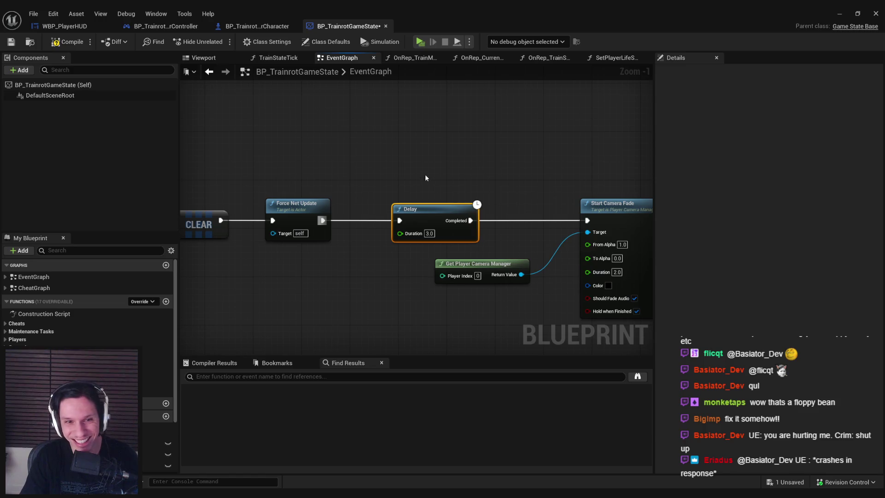
pyautogui.click(16, 43)
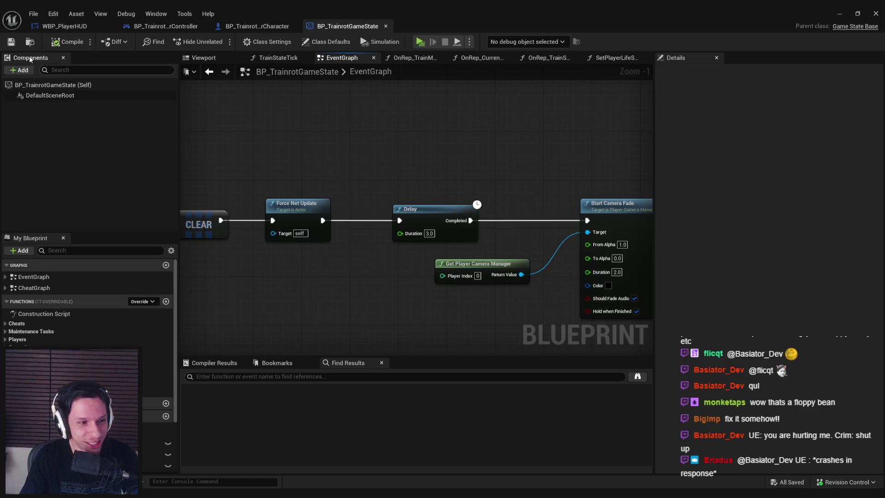
pyautogui.scroll(-3, 387, 263)
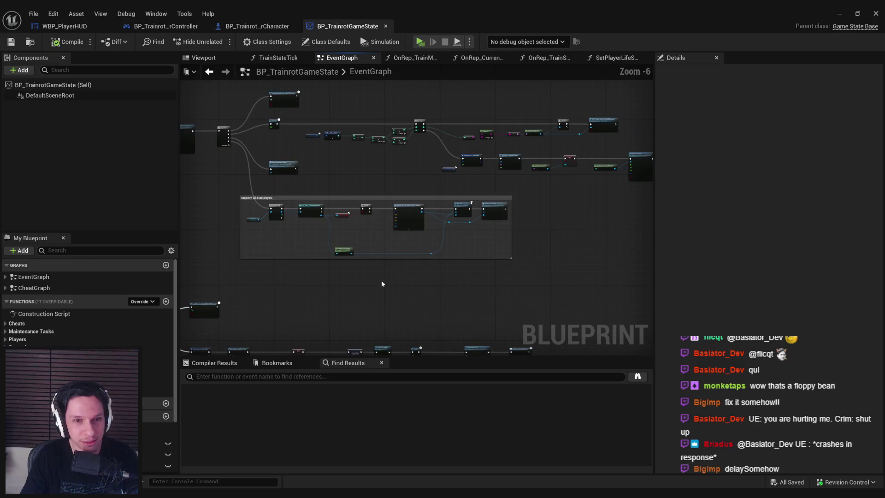
pyautogui.scroll(1, 355, 233)
pyautogui.scroll(-5, 355, 235)
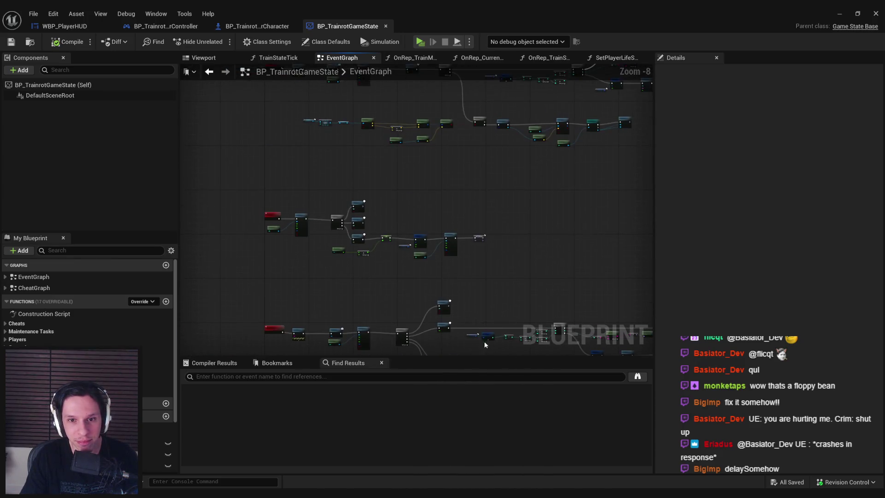
pyautogui.scroll(5, 284, 221)
pyautogui.scroll(-2, 284, 221)
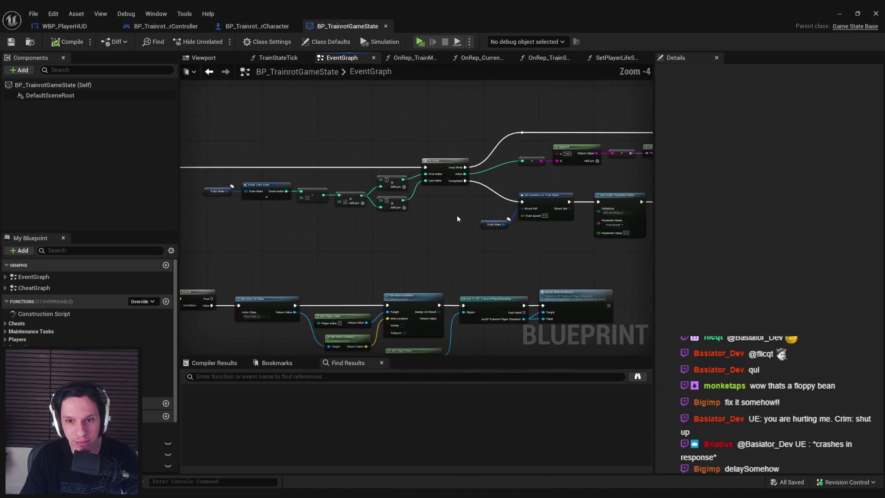
pyautogui.moveTo(284, 221)
pyautogui.mouseDown()
pyautogui.moveTo(355, 244)
pyautogui.moveTo(241, 261)
pyautogui.moveTo(216, 237)
pyautogui.moveTo(596, 218)
pyautogui.moveTo(295, 171)
pyautogui.mouseUp()
pyautogui.scroll(2, 339, 245)
pyautogui.scroll(-2, 306, 219)
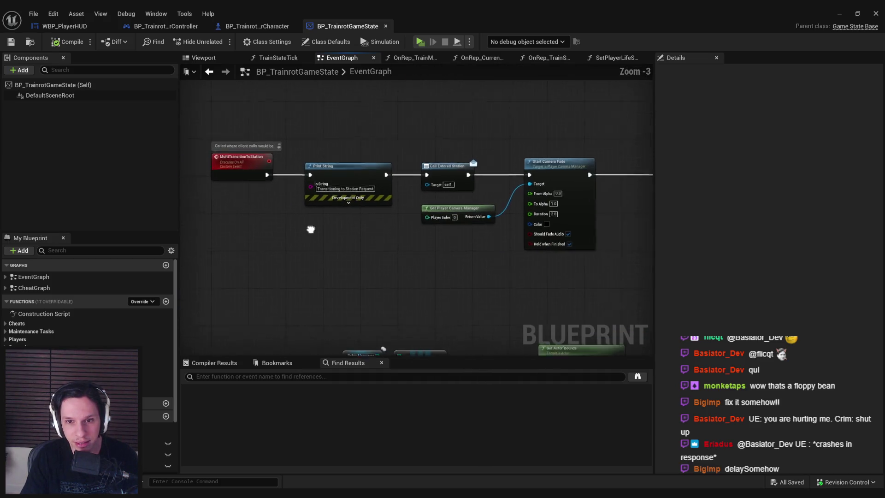
pyautogui.moveTo(423, 257)
pyautogui.mouseDown()
pyautogui.moveTo(318, 239)
pyautogui.moveTo(185, 232)
pyautogui.mouseUp()
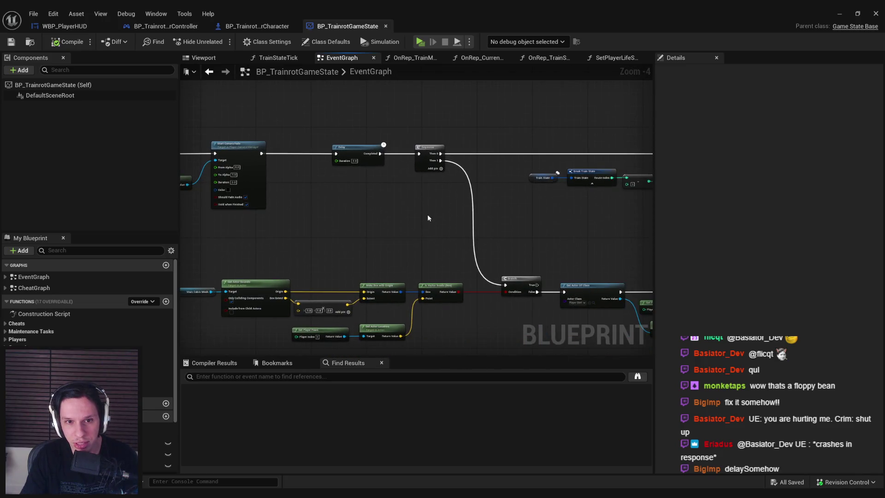
pyautogui.moveTo(427, 214); pyautogui.dragTo(223, 222)
pyautogui.moveTo(392, 235)
pyautogui.mouseDown()
pyautogui.moveTo(620, 217)
pyautogui.moveTo(184, 231)
pyautogui.moveTo(396, 230)
pyautogui.moveTo(263, 228)
pyautogui.mouseUp()
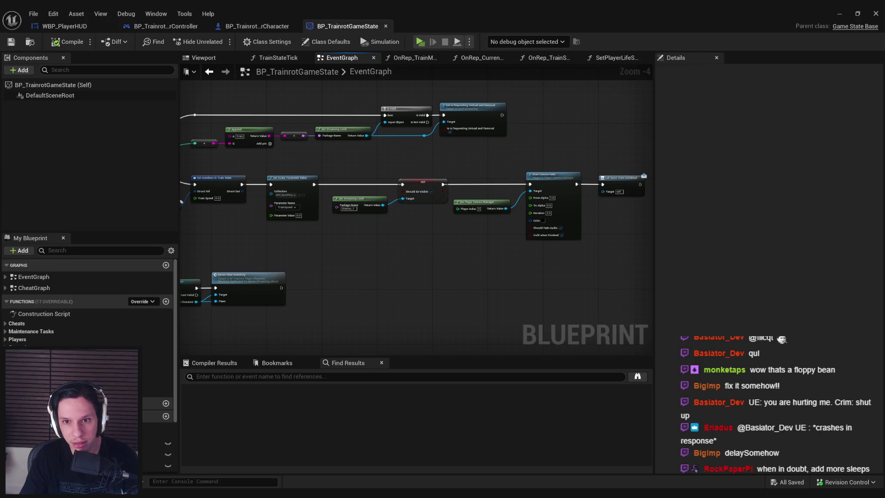
pyautogui.moveTo(263, 229); pyautogui.dragTo(603, 235)
pyautogui.scroll(3, 287, 183)
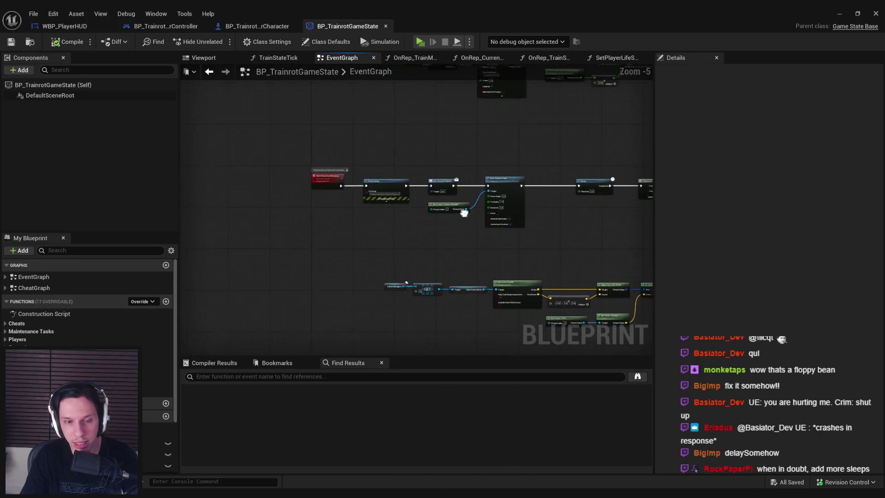
pyautogui.scroll(-2, 287, 183)
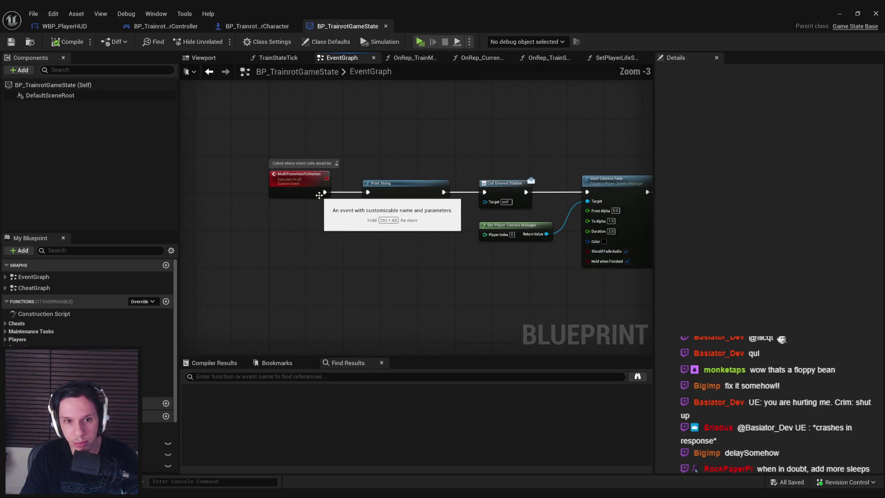
pyautogui.moveTo(467, 264)
pyautogui.mouseDown()
pyautogui.moveTo(354, 264)
pyautogui.moveTo(515, 240)
pyautogui.moveTo(490, 190)
pyautogui.moveTo(358, 237)
pyautogui.moveTo(419, 199)
pyautogui.moveTo(279, 196)
pyautogui.moveTo(184, 264)
pyautogui.mouseUp()
pyautogui.scroll(-1, 378, 230)
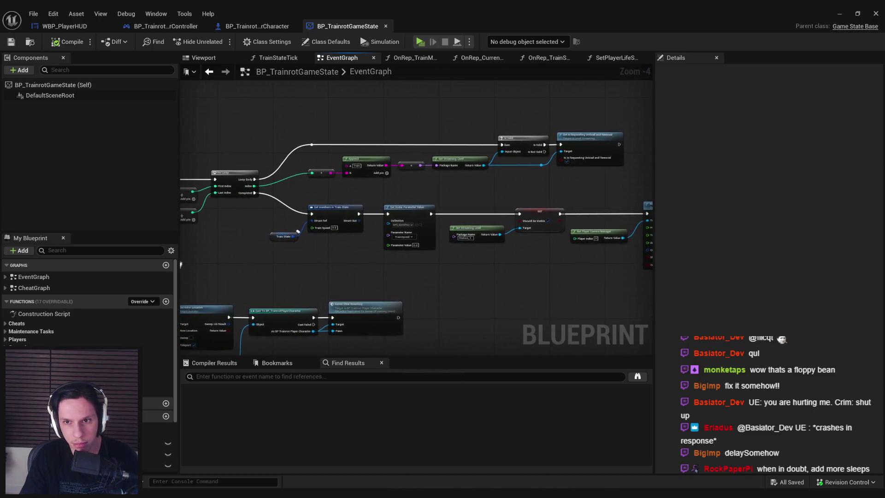
pyautogui.scroll(-4, 429, 168)
pyautogui.scroll(6, 505, 276)
pyautogui.scroll(-5, 447, 154)
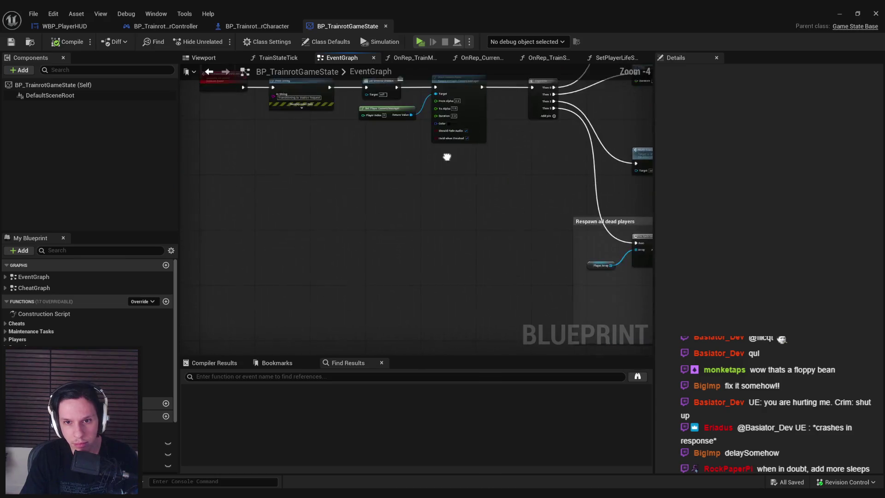
pyautogui.scroll(5, 517, 146)
pyautogui.scroll(-3, 429, 200)
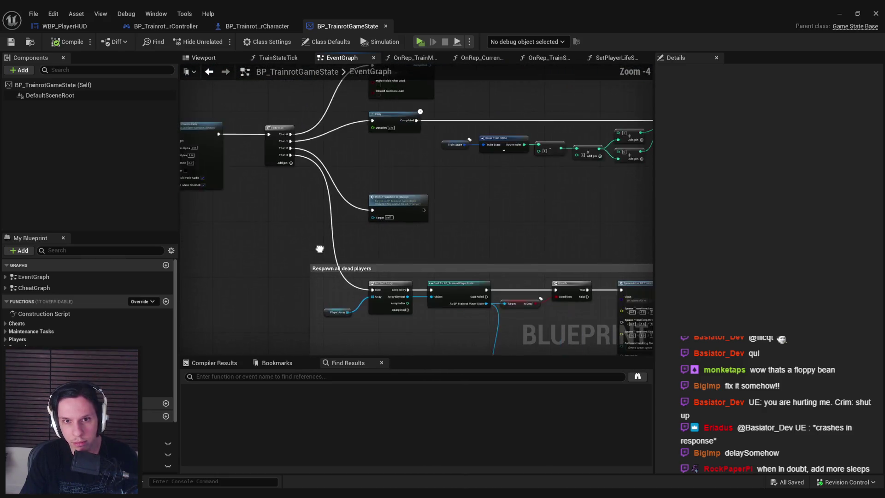
pyautogui.moveTo(272, 252); pyautogui.dragTo(315, 252)
pyautogui.scroll(-2, 315, 252)
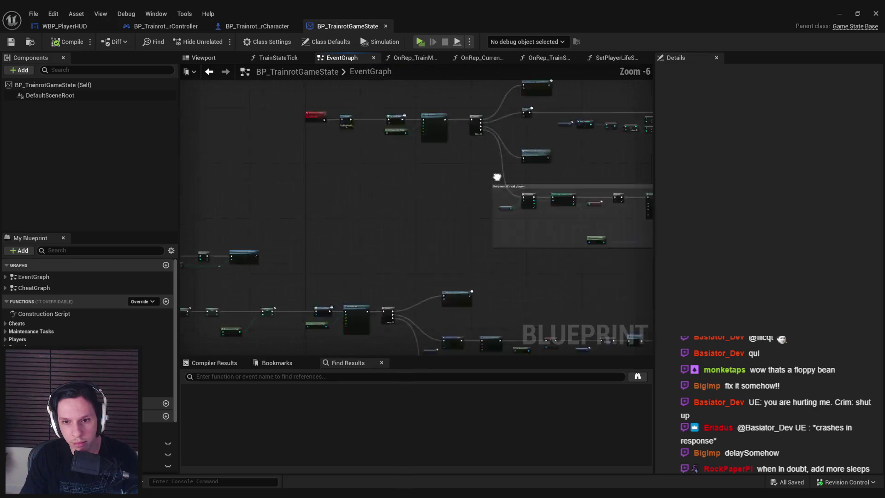
pyautogui.scroll(2, 556, 237)
pyautogui.scroll(1, 406, 226)
pyautogui.moveTo(402, 156)
pyautogui.mouseDown()
pyautogui.moveTo(419, 238)
pyautogui.moveTo(336, 266)
pyautogui.mouseUp()
# Add a Multi Transition to Station call via 'multitrans' and position it after the For Loop.
pyautogui.write('multitrans')
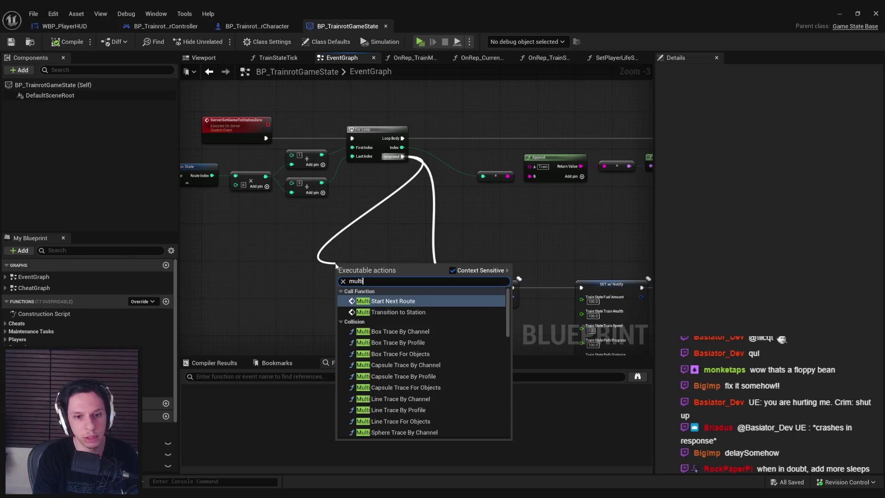
pyautogui.press('Return')
pyautogui.scroll(3, 335, 266)
pyautogui.moveTo(382, 283)
pyautogui.mouseDown()
pyautogui.moveTo(436, 299)
pyautogui.moveTo(422, 293)
pyautogui.mouseUp()
# Inspect the Delay, Sequence, Branch nodes and the Subtraction feeding the For Loop.
pyautogui.scroll(-3, 429, 310)
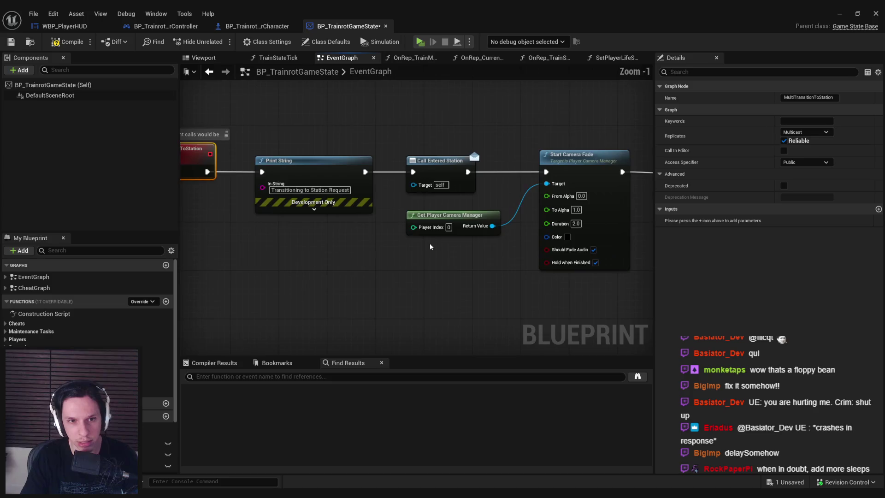
pyautogui.scroll(-1, 492, 239)
pyautogui.moveTo(492, 238); pyautogui.dragTo(253, 237)
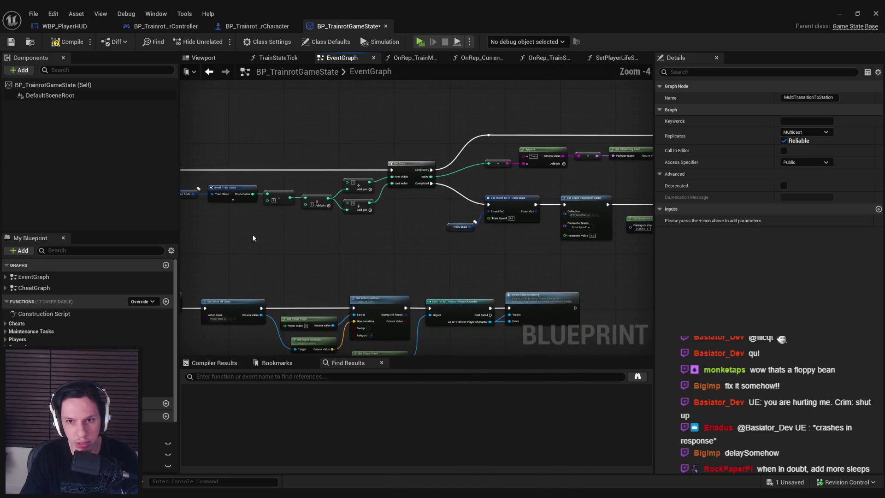
pyautogui.scroll(2, 268, 213)
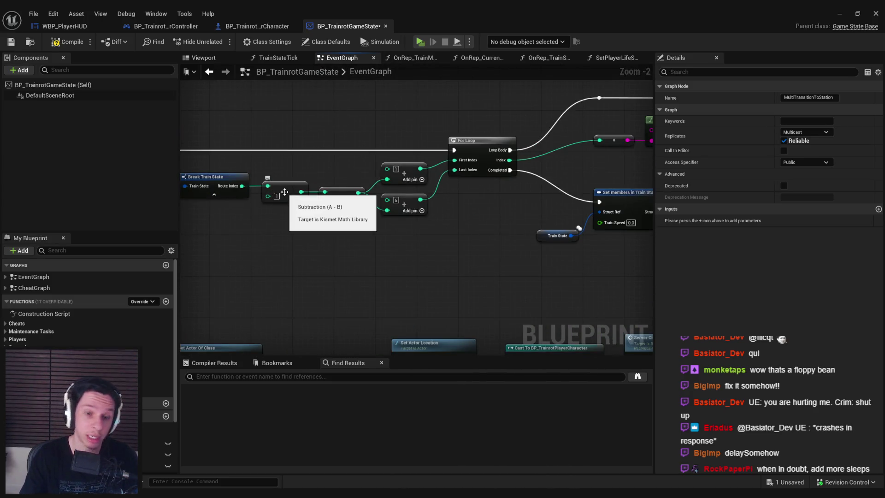
pyautogui.scroll(-2, 387, 251)
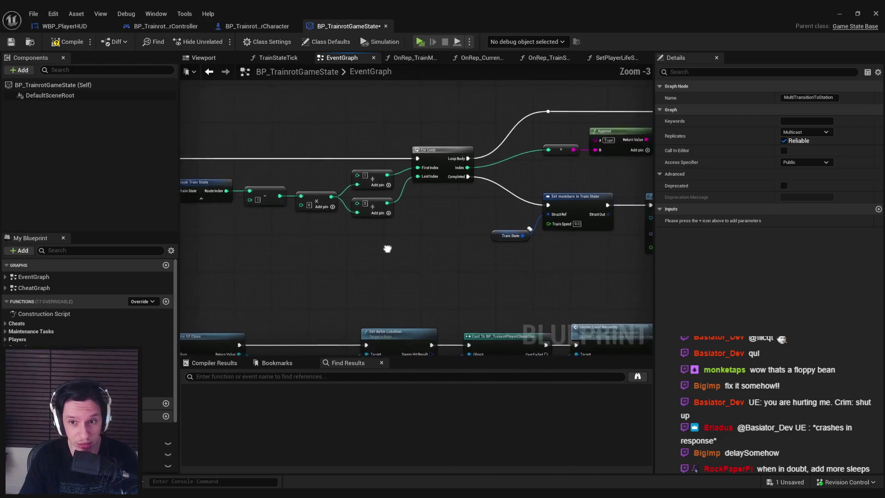
pyautogui.moveTo(339, 243); pyautogui.dragTo(587, 242)
pyautogui.scroll(2, 502, 222)
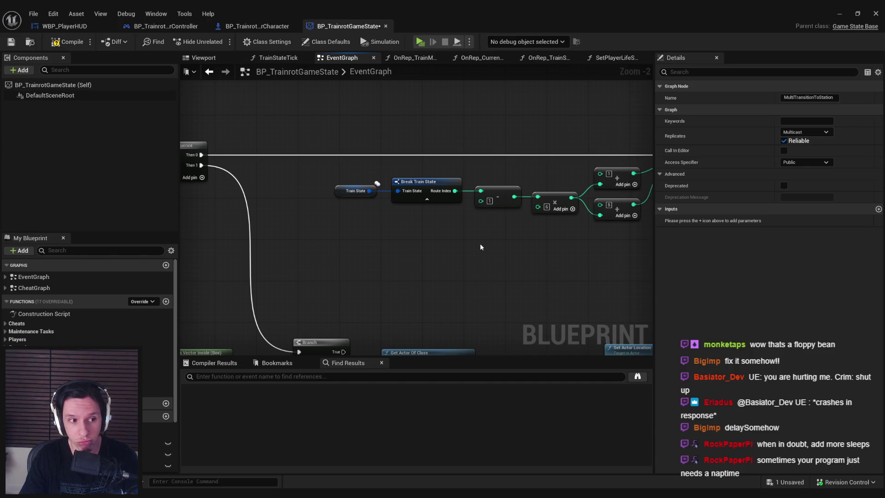
pyautogui.moveTo(480, 243); pyautogui.dragTo(438, 244)
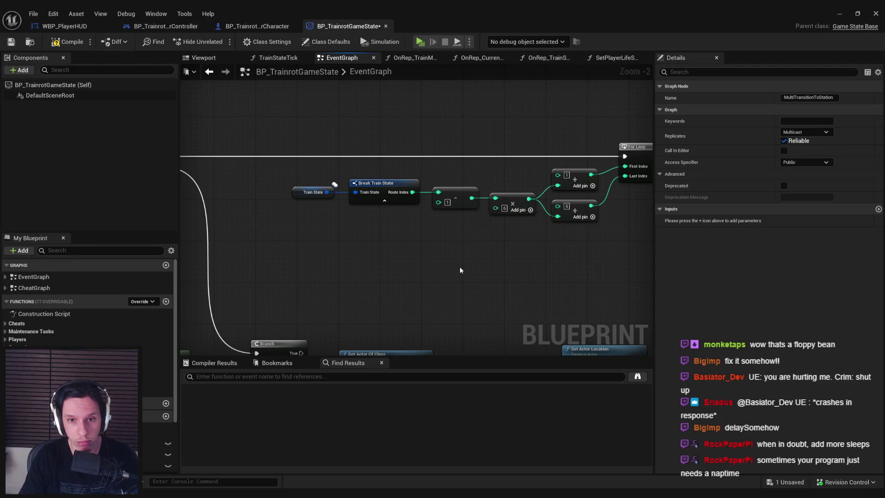
# Review the For Loop outputs, IsValid, SET and camera fade nodes, ending at MultiTransitionToStation.
pyautogui.moveTo(460, 270); pyautogui.dragTo(266, 272)
pyautogui.scroll(-1, 334, 267)
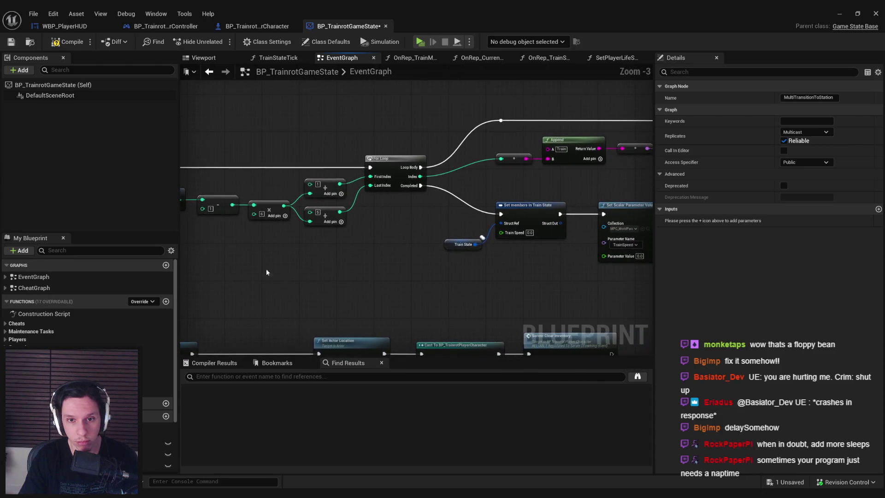
pyautogui.moveTo(373, 279)
pyautogui.mouseDown()
pyautogui.moveTo(257, 300)
pyautogui.moveTo(297, 296)
pyautogui.moveTo(593, 200)
pyautogui.moveTo(223, 288)
pyautogui.moveTo(563, 271)
pyautogui.mouseUp()
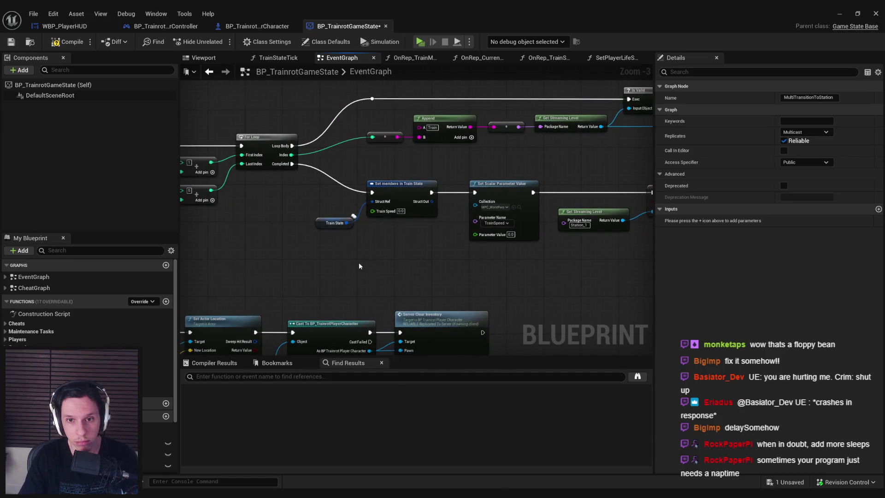
pyautogui.scroll(-1, 359, 266)
pyautogui.moveTo(298, 272)
pyautogui.mouseDown()
pyautogui.moveTo(428, 229)
pyautogui.moveTo(367, 226)
pyautogui.mouseUp()
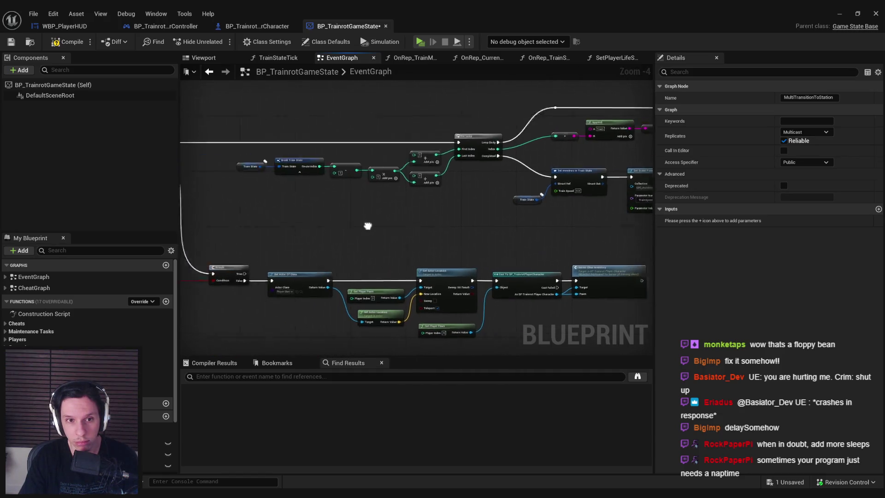
pyautogui.scroll(2, 368, 226)
pyautogui.click(470, 214)
pyautogui.scroll(-1, 436, 229)
pyautogui.moveTo(436, 228)
pyautogui.mouseDown()
pyautogui.moveTo(323, 246)
pyautogui.moveTo(626, 180)
pyautogui.moveTo(310, 193)
pyautogui.moveTo(312, 205)
pyautogui.mouseUp()
pyautogui.scroll(-1, 323, 247)
pyautogui.scroll(2, 458, 219)
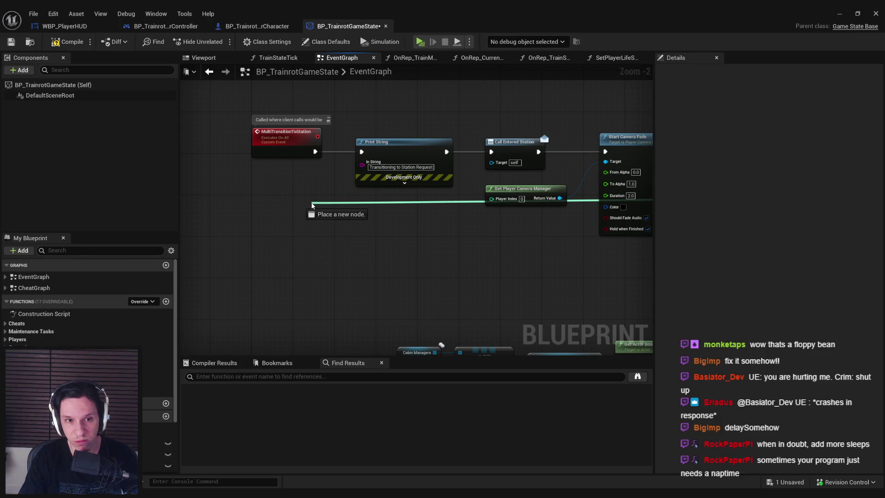
# Add a new input pin to the MultiTransitionToStation event and rename it RouteIndex.
pyautogui.moveTo(312, 205); pyautogui.dragTo(315, 161)
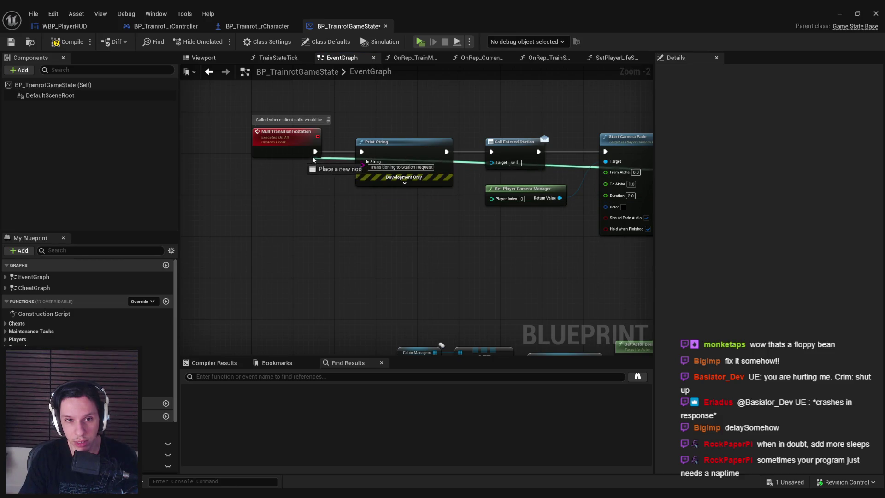
pyautogui.click(692, 221)
pyautogui.write('RouteIndexUnloaded')
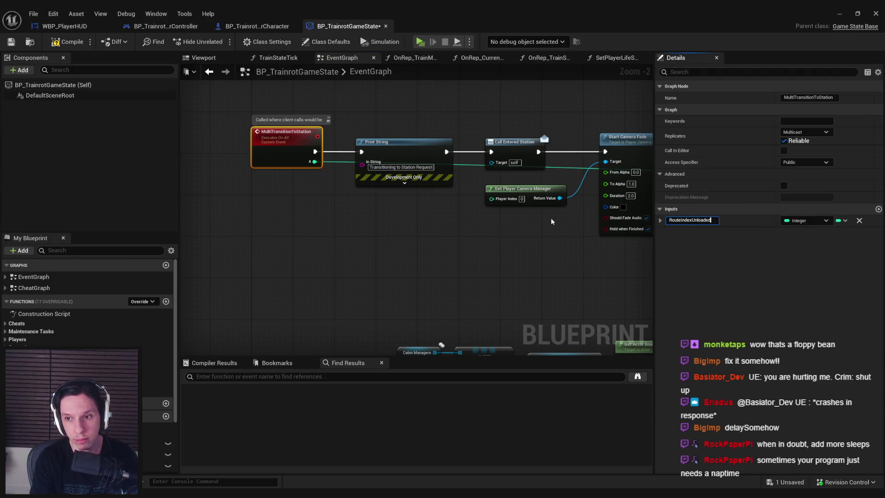
pyautogui.press('Return')
pyautogui.click(480, 180)
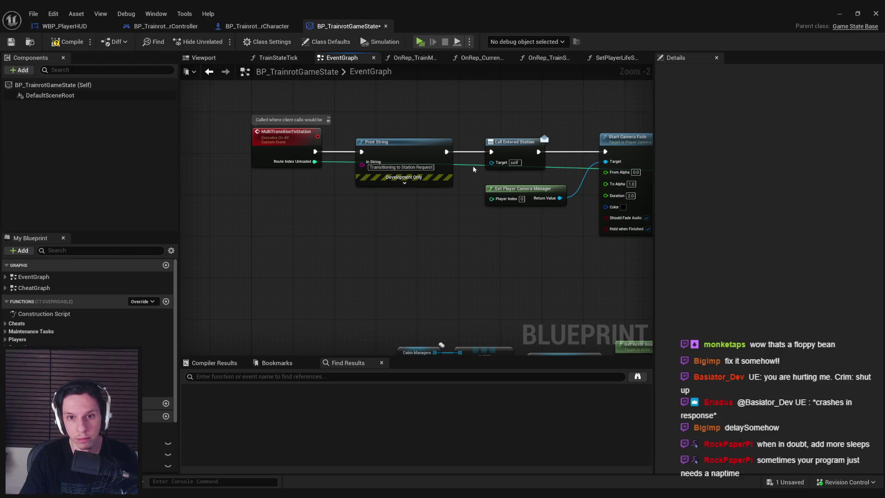
# Route the teal wire through two aligned reroute points.
pyautogui.doubleClick(473, 167)
pyautogui.moveTo(473, 167)
pyautogui.mouseDown()
pyautogui.moveTo(393, 233)
pyautogui.moveTo(361, 239)
pyautogui.mouseUp()
pyautogui.moveTo(295, 257)
pyautogui.mouseDown()
pyautogui.moveTo(367, 238)
pyautogui.moveTo(336, 247)
pyautogui.mouseUp()
pyautogui.doubleClick(390, 242)
pyautogui.moveTo(390, 243)
pyautogui.mouseDown()
pyautogui.moveTo(559, 253)
pyautogui.moveTo(400, 266)
pyautogui.mouseUp()
pyautogui.scroll(-2, 507, 258)
pyautogui.moveTo(593, 234); pyautogui.dragTo(379, 235)
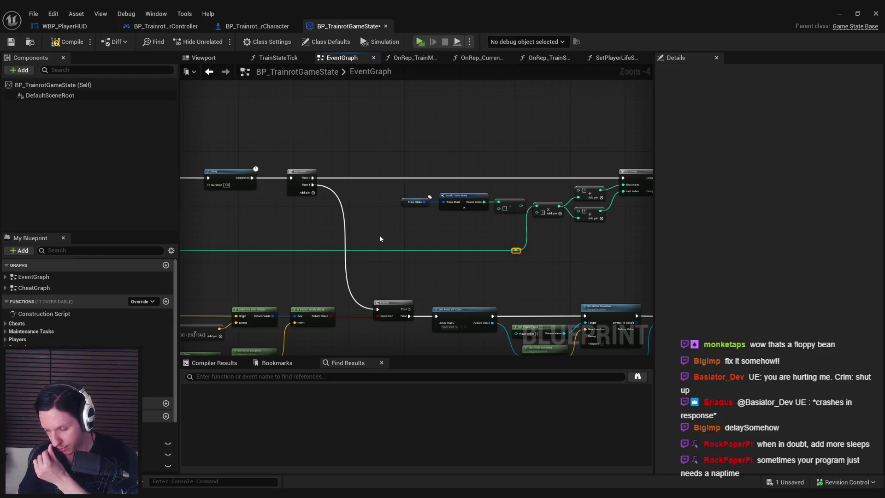
pyautogui.scroll(2, 380, 235)
# Cut the Train State and Break Train State nodes and list MultiTransitionToStation's references.
pyautogui.moveTo(374, 163); pyautogui.dragTo(581, 213)
pyautogui.press('Delete')
pyautogui.scroll(-2, 307, 232)
pyautogui.rightClick(277, 171)
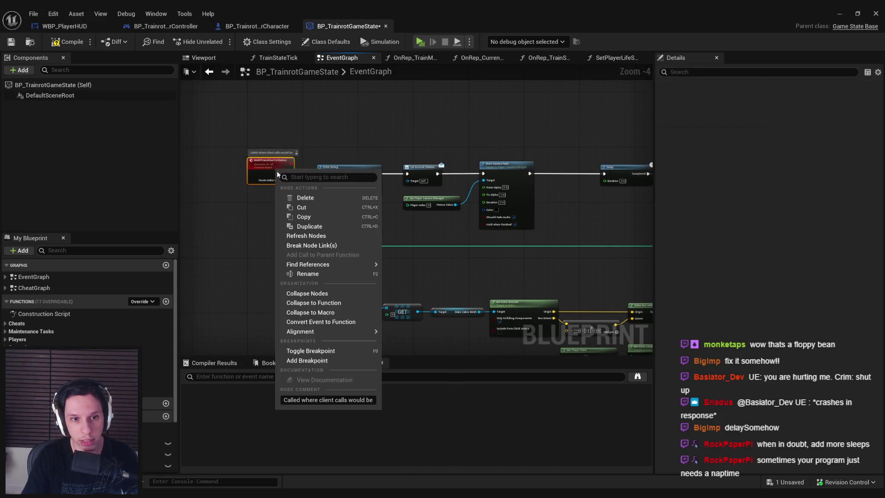
pyautogui.moveTo(323, 264)
pyautogui.click(422, 270)
pyautogui.click(247, 400)
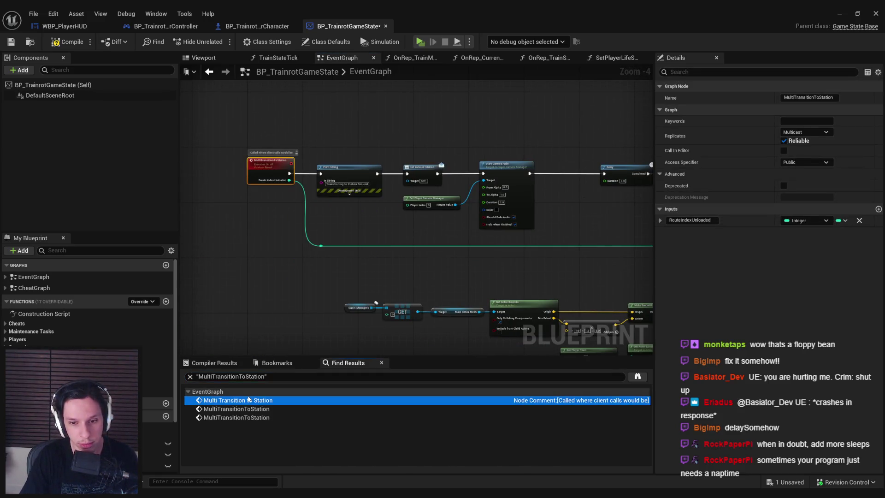
pyautogui.click(247, 409)
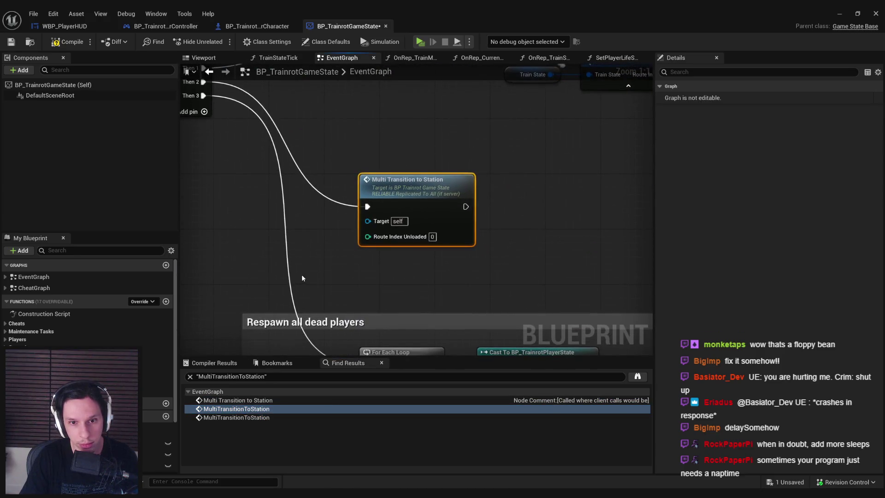
# Paste the route index nodes beside a Multi Transition to Station call.
pyautogui.scroll(-5, 489, 235)
pyautogui.scroll(5, 438, 202)
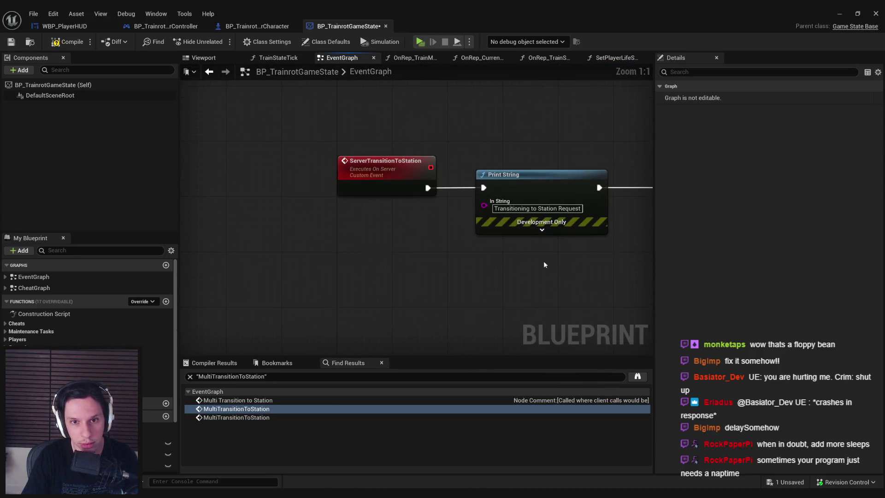
pyautogui.scroll(-4, 544, 261)
pyautogui.scroll(1, 479, 273)
pyautogui.hotkey('ctrl', 'v')
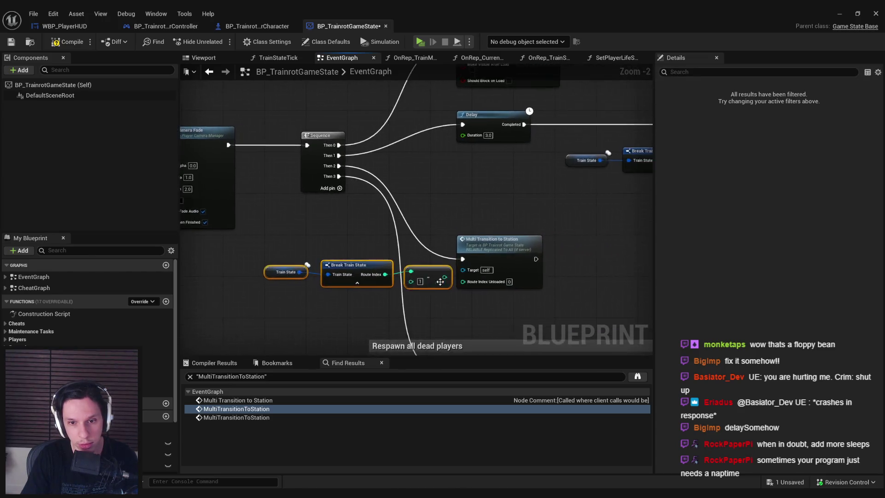
pyautogui.scroll(4, 429, 276)
pyautogui.moveTo(429, 277)
pyautogui.mouseDown()
pyautogui.moveTo(400, 274)
pyautogui.moveTo(423, 279)
pyautogui.mouseUp()
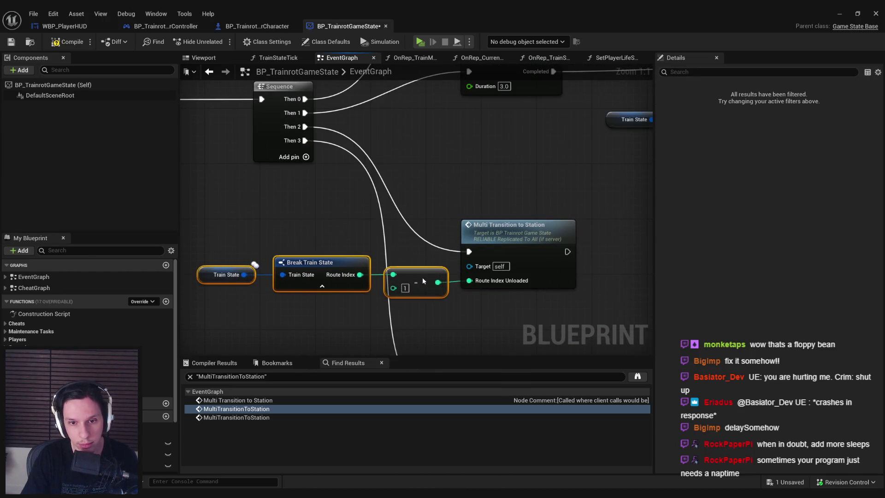
# At the third call, delete the Subtract node and connect Route Index to Route Index Unloaded.
pyautogui.click(237, 417)
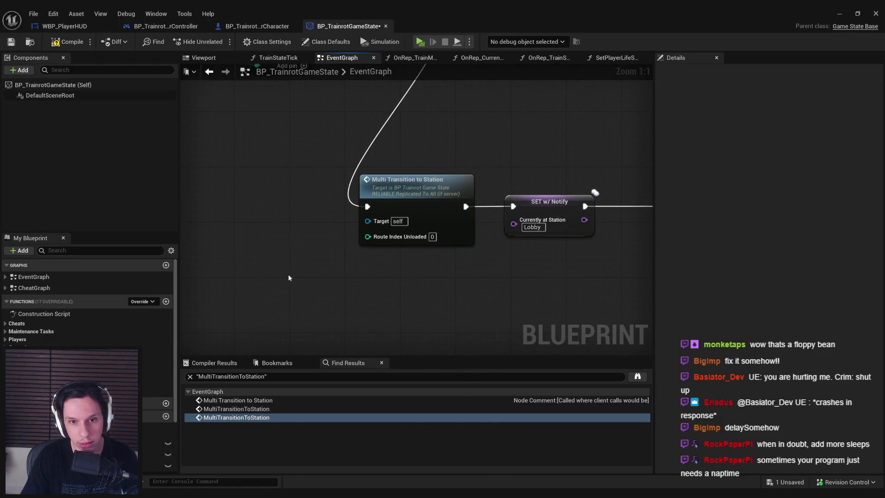
pyautogui.click(383, 276)
pyautogui.press('Delete')
pyautogui.moveTo(425, 276); pyautogui.dragTo(471, 239)
pyautogui.click(375, 264)
pyautogui.moveTo(375, 264)
pyautogui.mouseDown()
pyautogui.moveTo(376, 241)
pyautogui.moveTo(444, 321)
pyautogui.moveTo(418, 294)
pyautogui.moveTo(380, 287)
pyautogui.mouseUp()
# Look over the nodes surrounding the updated Multi Transition to Station call.
pyautogui.scroll(-2, 401, 251)
pyautogui.scroll(-1, 442, 318)
pyautogui.scroll(-1, 277, 219)
pyautogui.scroll(2, 339, 232)
pyautogui.keyDown('shift'); pyautogui.click(345, 231); pyautogui.keyUp('shift')
pyautogui.click(371, 292)
pyautogui.scroll(-2, 370, 292)
pyautogui.moveTo(371, 291); pyautogui.dragTo(261, 300)
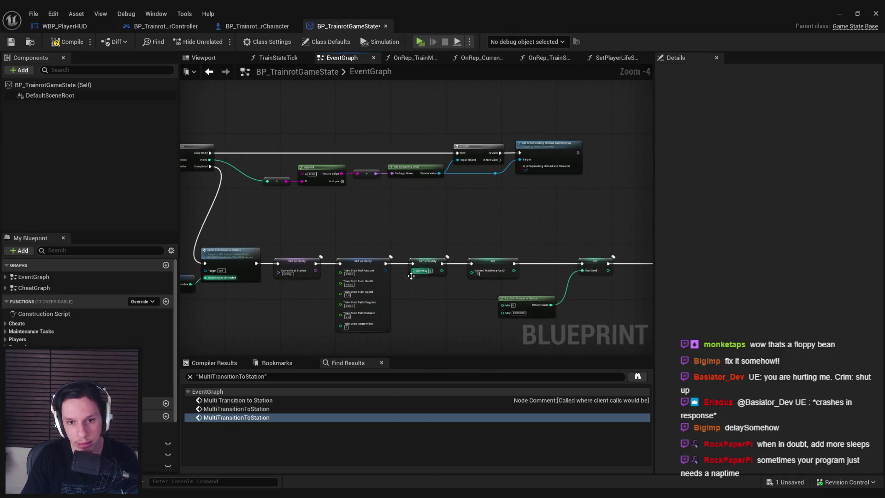
pyautogui.scroll(5, 389, 272)
# Check the TrainState defaults on the SET w/ Notify node and save BP_TrainrotGameState with Ctrl+S.
pyautogui.click(321, 218)
pyautogui.scroll(-2, 275, 246)
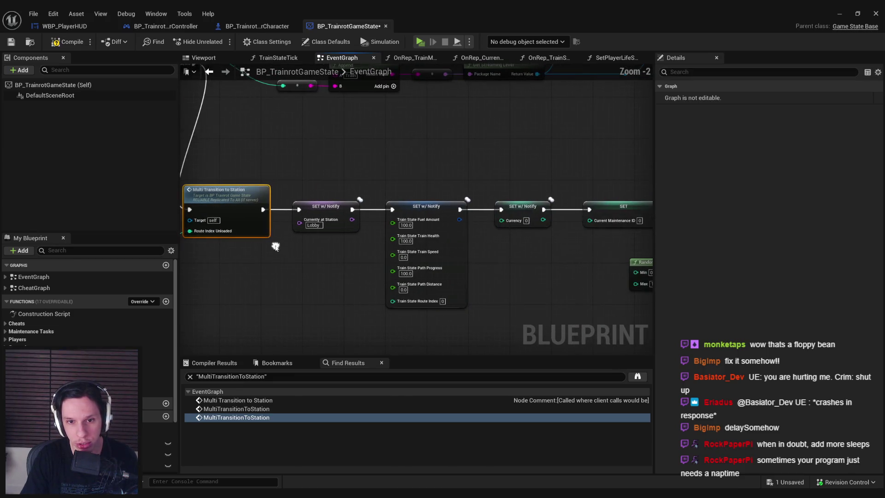
pyautogui.click(431, 211)
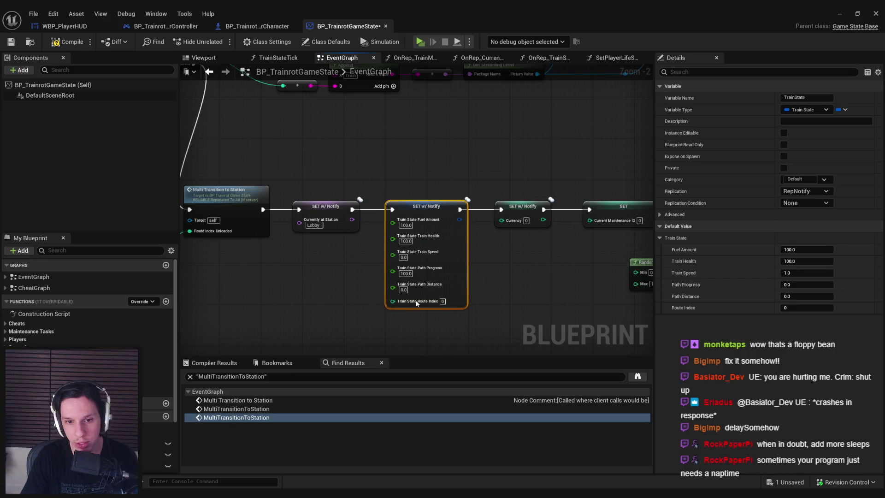
pyautogui.scroll(2, 418, 302)
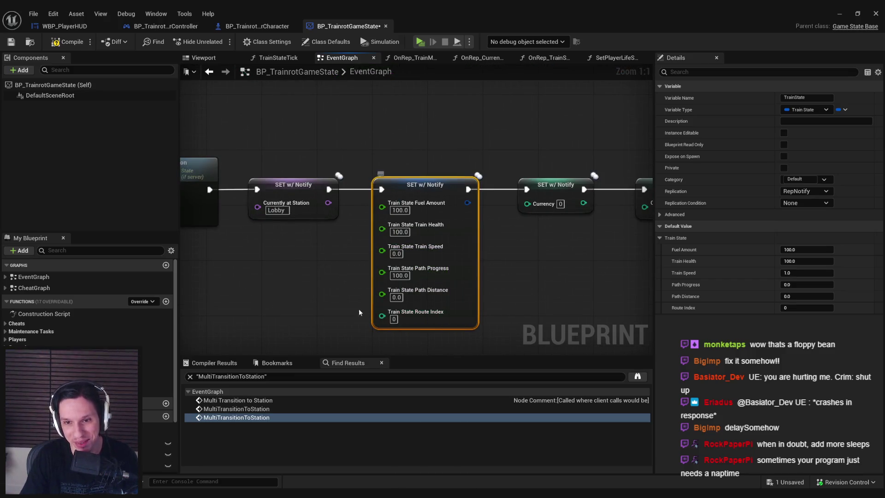
pyautogui.scroll(-4, 358, 309)
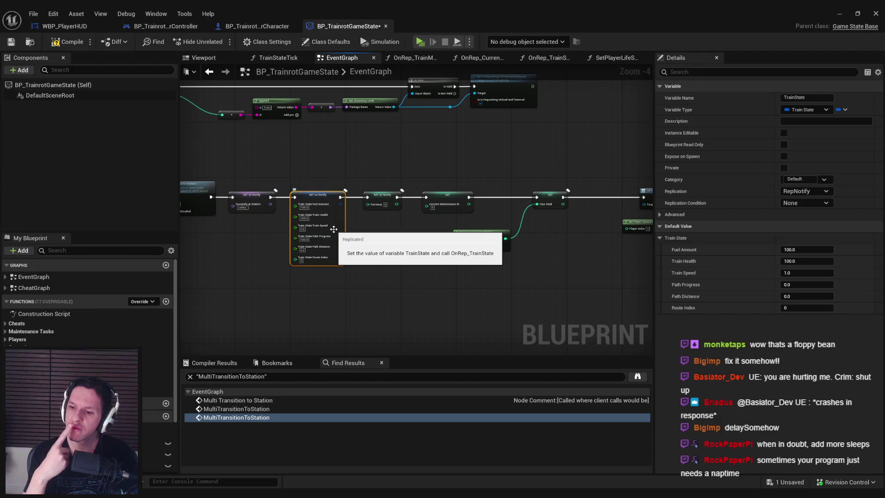
pyautogui.hotkey('ctrl', 's')
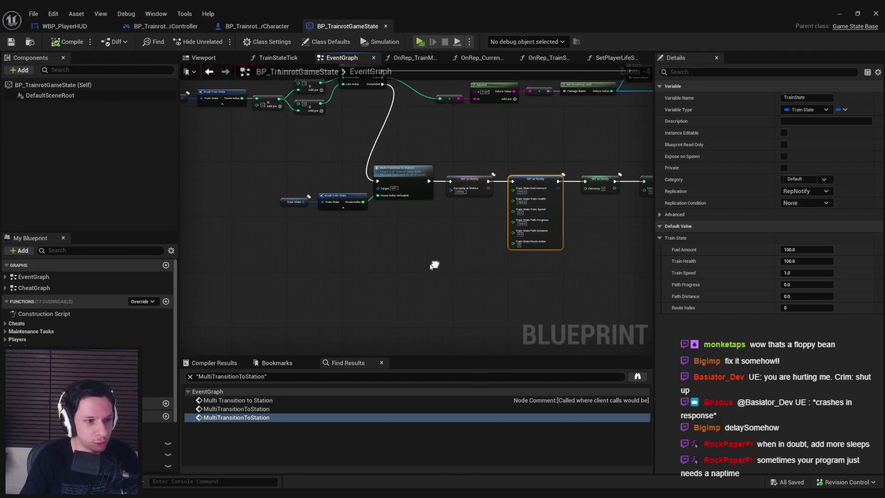
pyautogui.click(451, 262)
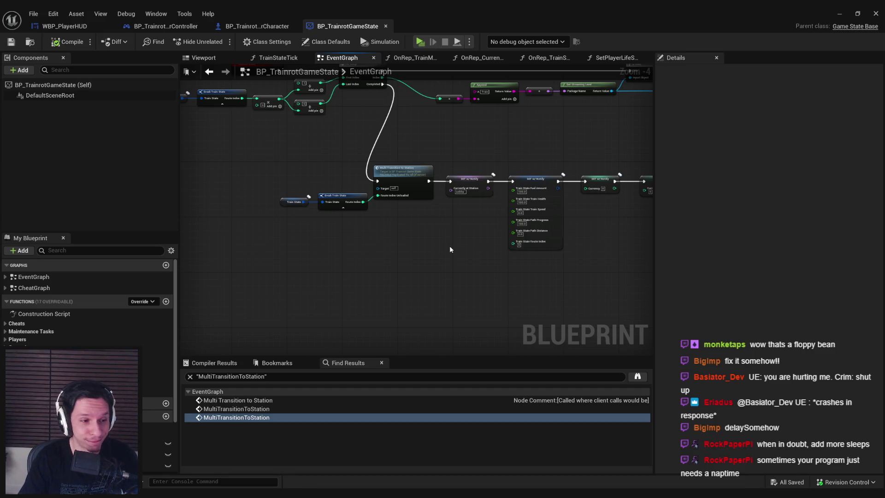
pyautogui.moveTo(450, 249); pyautogui.dragTo(318, 283)
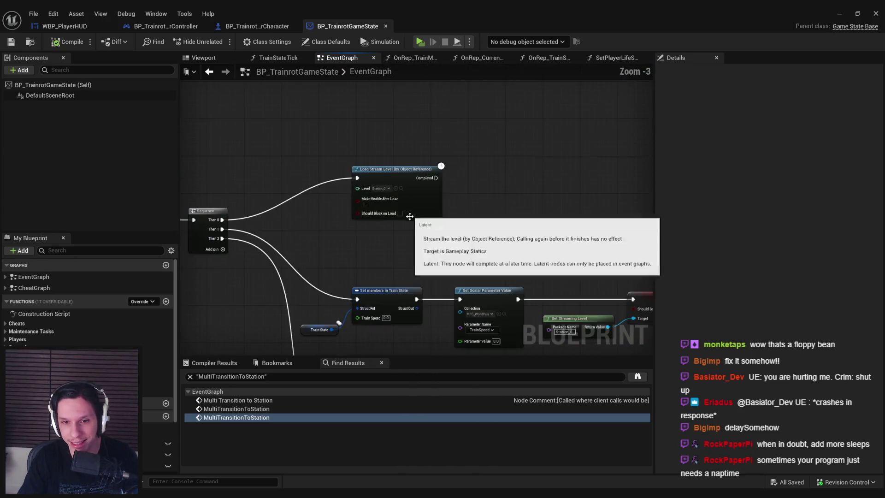
# Review the For Loop, Train State, Set members, Set Scalar Parameter and Start Camera Fade nodes.
pyautogui.scroll(-1, 263, 189)
pyautogui.scroll(3, 339, 223)
pyautogui.scroll(-2, 438, 208)
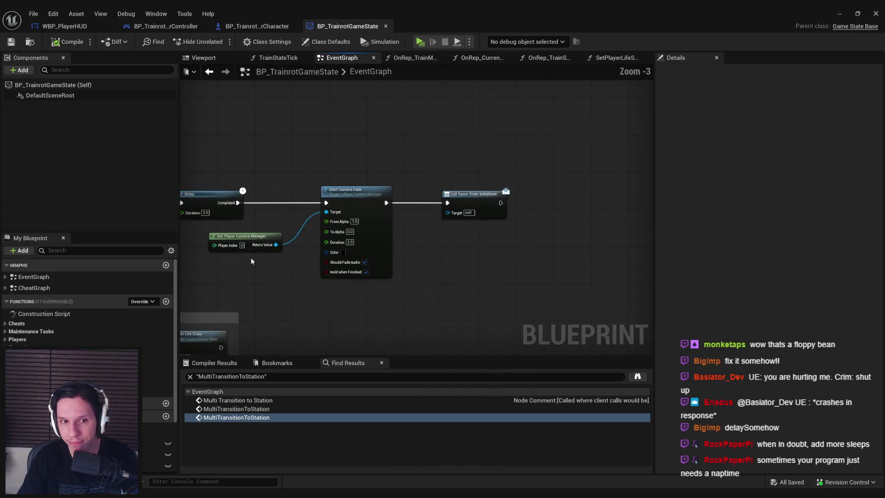
pyautogui.moveTo(436, 204); pyautogui.dragTo(420, 243)
pyautogui.scroll(-2, 419, 242)
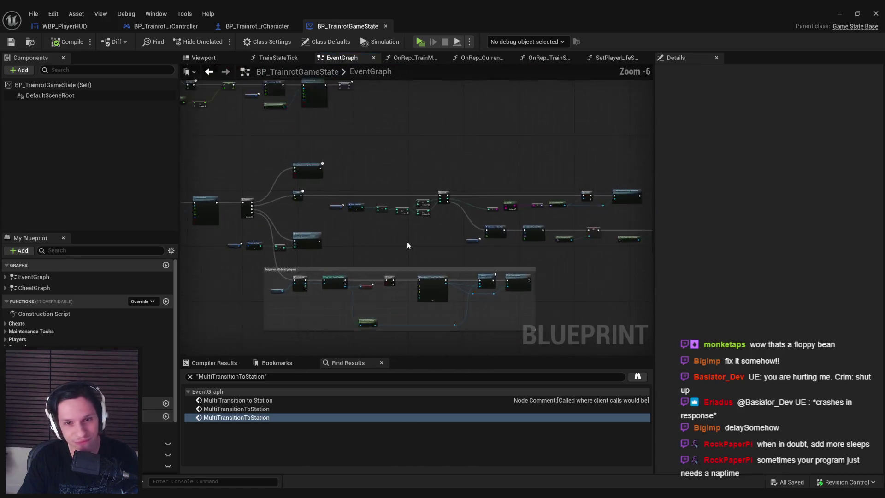
pyautogui.scroll(2, 408, 242)
pyautogui.moveTo(546, 264); pyautogui.dragTo(303, 270)
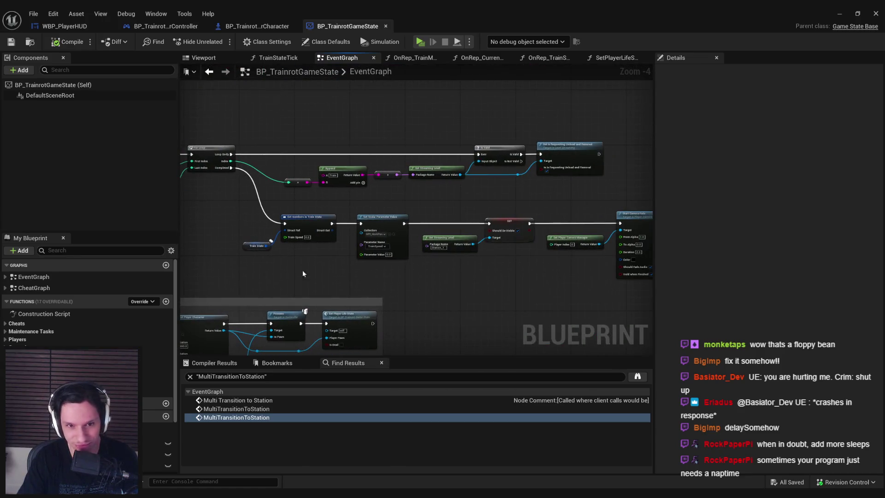
pyautogui.scroll(1, 494, 289)
pyautogui.scroll(-1, 372, 277)
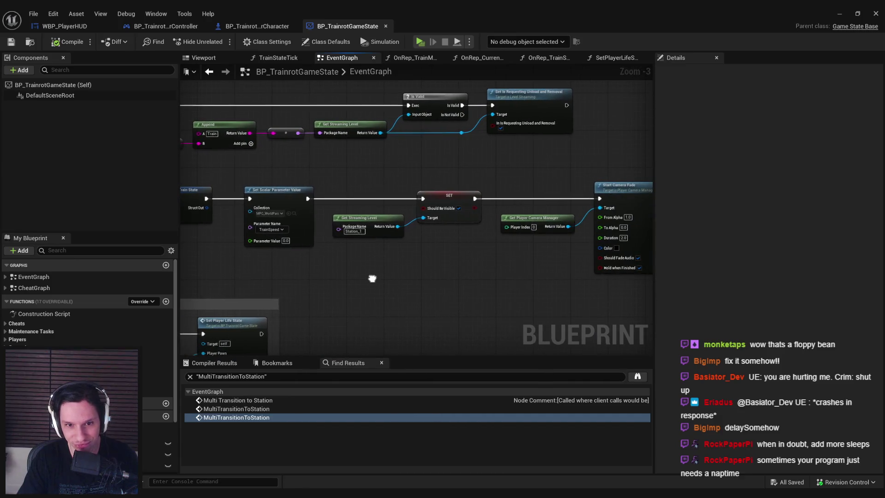
pyautogui.moveTo(371, 277); pyautogui.dragTo(251, 264)
pyautogui.scroll(-2, 250, 264)
pyautogui.scroll(2, 494, 237)
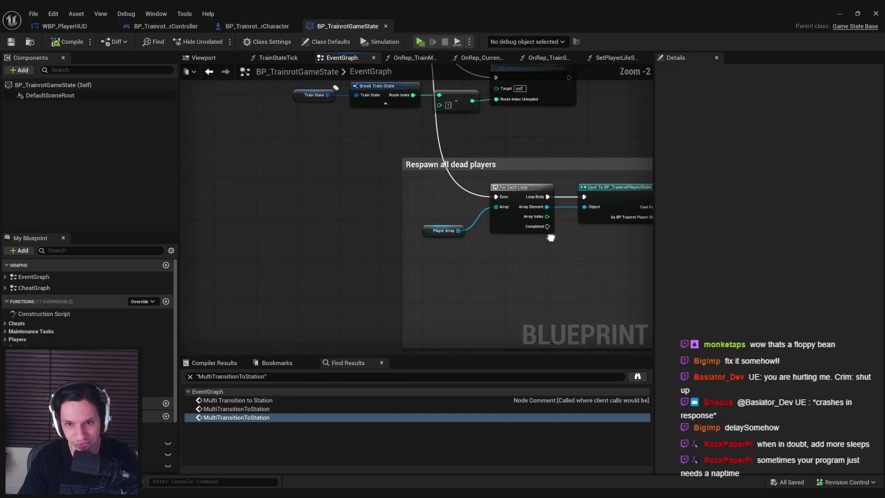
pyautogui.moveTo(494, 237); pyautogui.dragTo(464, 276)
# Recenter on the transition call, Respawn and For Loop nodes, then minimize the Blueprint editor.
pyautogui.scroll(1, 513, 291)
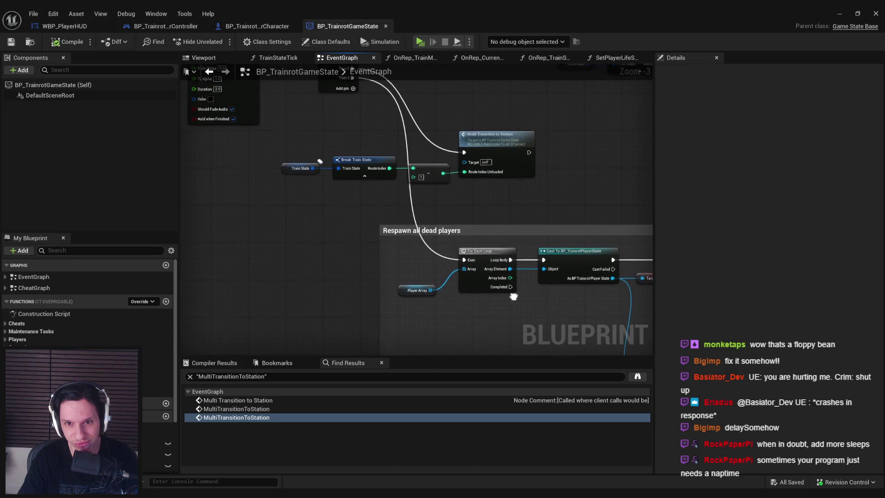
pyautogui.scroll(-4, 513, 291)
pyautogui.scroll(3, 393, 230)
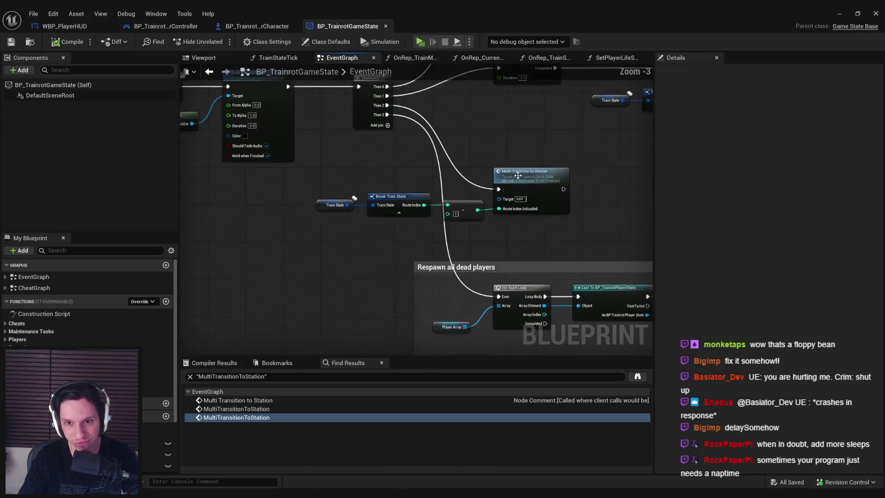
pyautogui.moveTo(279, 221); pyautogui.dragTo(185, 236)
pyautogui.scroll(-1, 255, 230)
pyautogui.moveTo(307, 276); pyautogui.dragTo(461, 194)
pyautogui.scroll(-1, 557, 143)
pyautogui.scroll(2, 557, 142)
pyautogui.moveTo(558, 142); pyautogui.dragTo(475, 218)
pyautogui.click(840, 13)
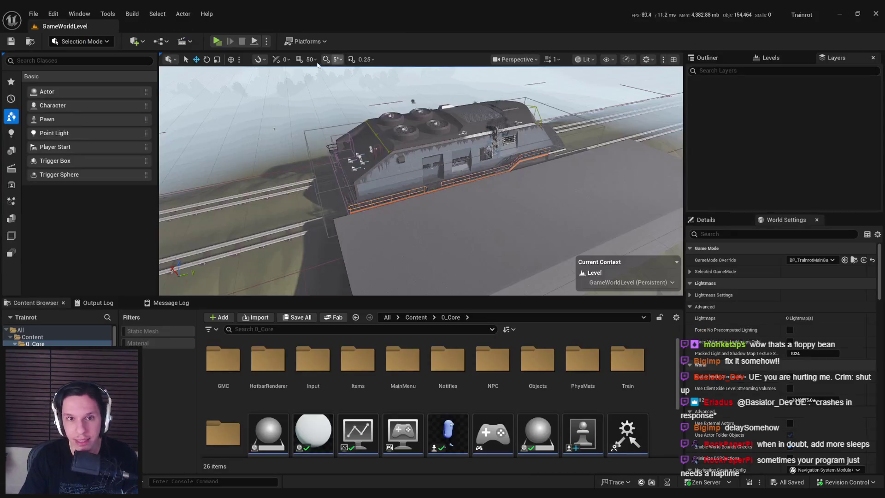
# Fly the viewport camera into the train interior and launch Play In Editor with Alt+P.
pyautogui.moveTo(395, 145); pyautogui.dragTo(391, 120)
pyautogui.moveTo(334, 120); pyautogui.dragTo(334, 83)
pyautogui.hotkey('alt', 'p')
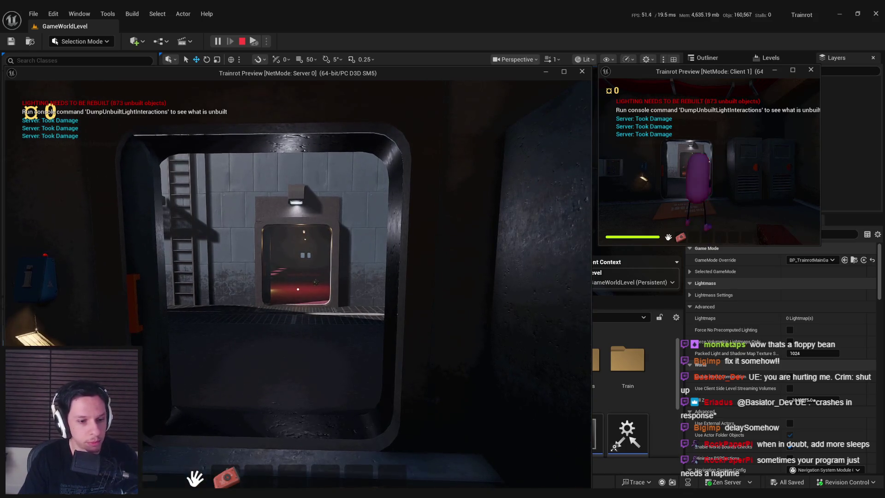
# Return to the game and walk the server character up to the train door.
pyautogui.press('super')
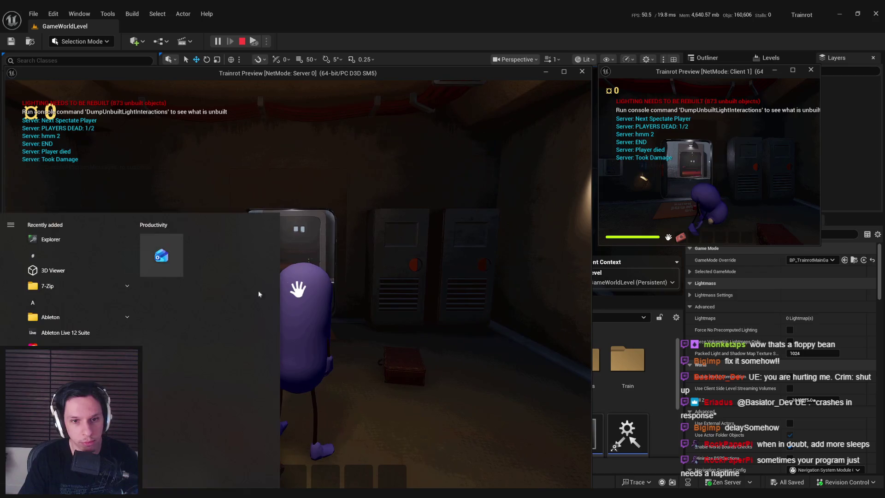
pyautogui.click(258, 294)
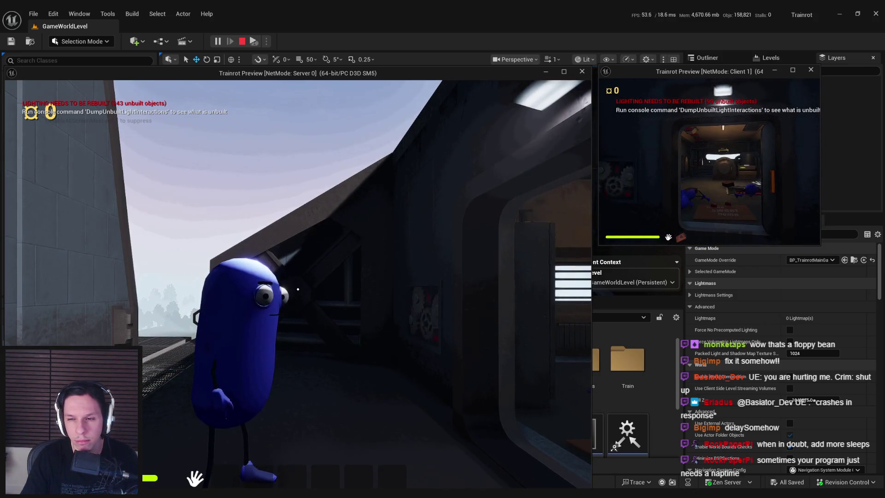
pyautogui.press('super')
pyautogui.press('super')
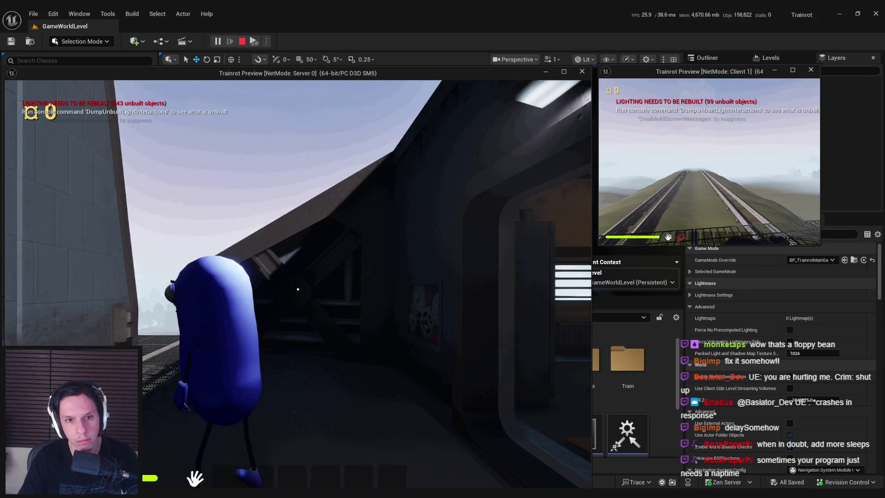
pyautogui.press('e')
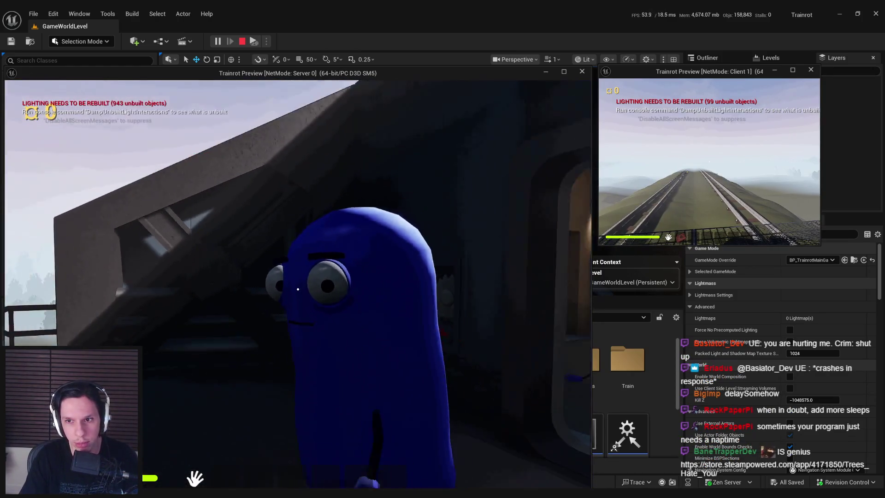
# Focus the client window, stop the playtest, and inspect the MultiTransitionToStation event's properties.
pyautogui.press('super')
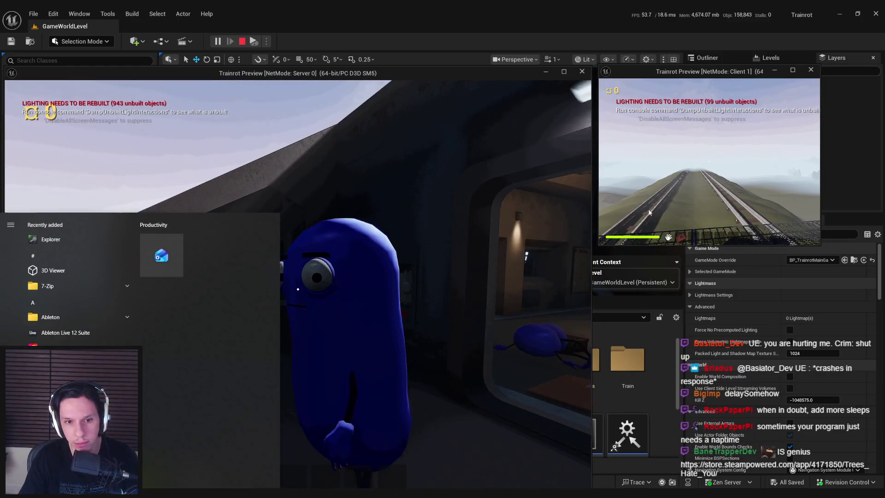
pyautogui.click(649, 213)
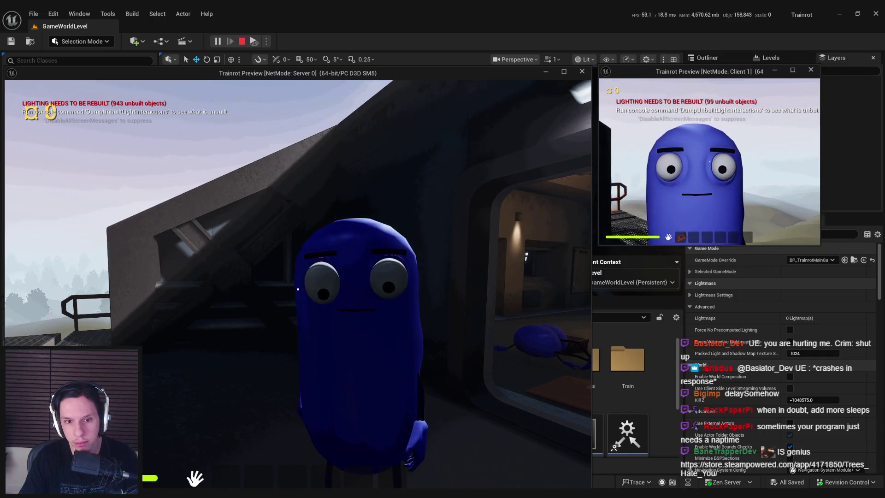
pyautogui.press('Escape')
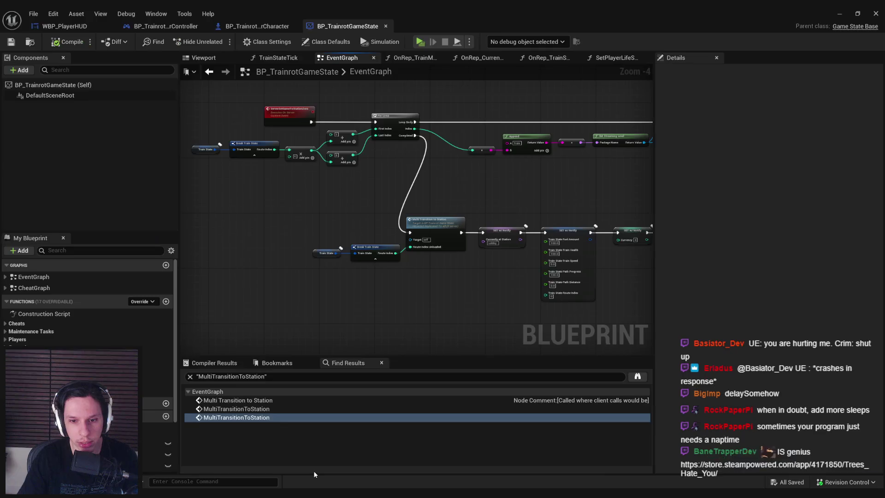
pyautogui.click(429, 226)
pyautogui.scroll(1, 417, 238)
pyautogui.scroll(-2, 417, 238)
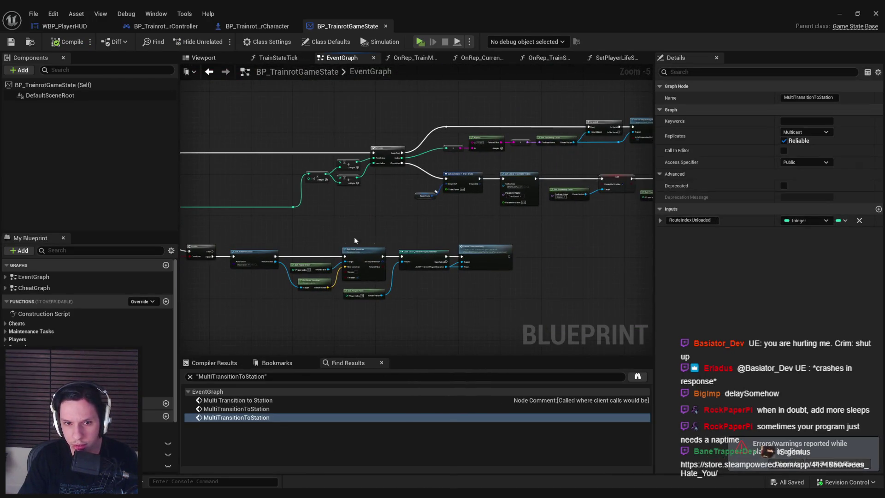
pyautogui.moveTo(355, 240); pyautogui.dragTo(525, 213)
pyautogui.scroll(1, 576, 245)
pyautogui.moveTo(576, 245)
pyautogui.mouseDown()
pyautogui.moveTo(397, 258)
pyautogui.moveTo(399, 244)
pyautogui.moveTo(623, 255)
pyautogui.moveTo(316, 276)
pyautogui.mouseUp()
pyautogui.scroll(4, 528, 185)
pyautogui.scroll(-4, 548, 189)
pyautogui.scroll(1, 435, 267)
pyautogui.scroll(-1, 321, 276)
pyautogui.scroll(1, 318, 277)
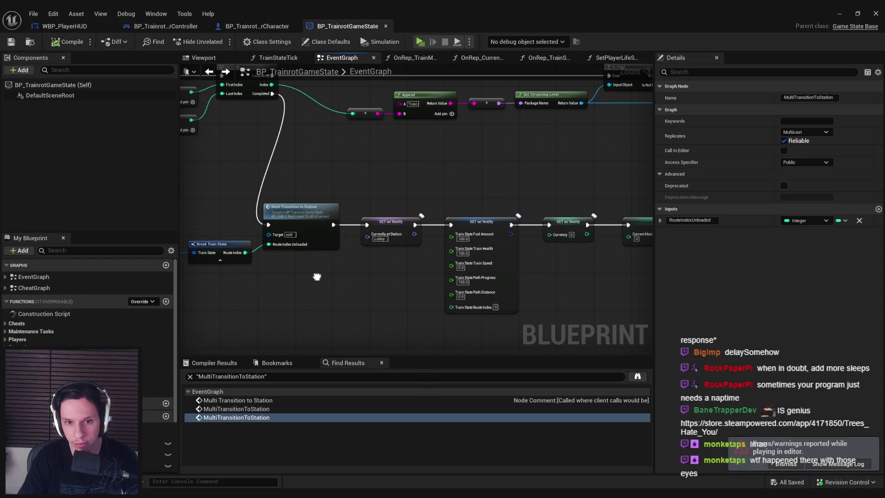
pyautogui.scroll(-1, 317, 277)
pyautogui.moveTo(316, 277); pyautogui.dragTo(316, 268)
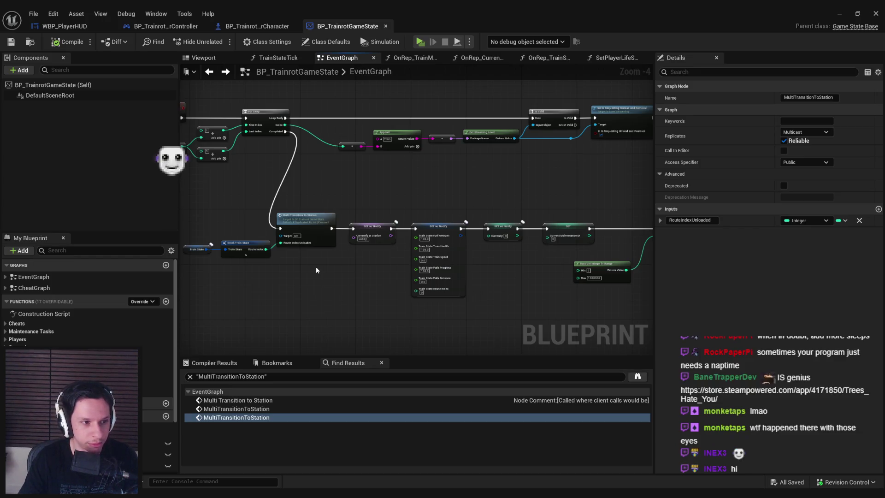
pyautogui.click(309, 266)
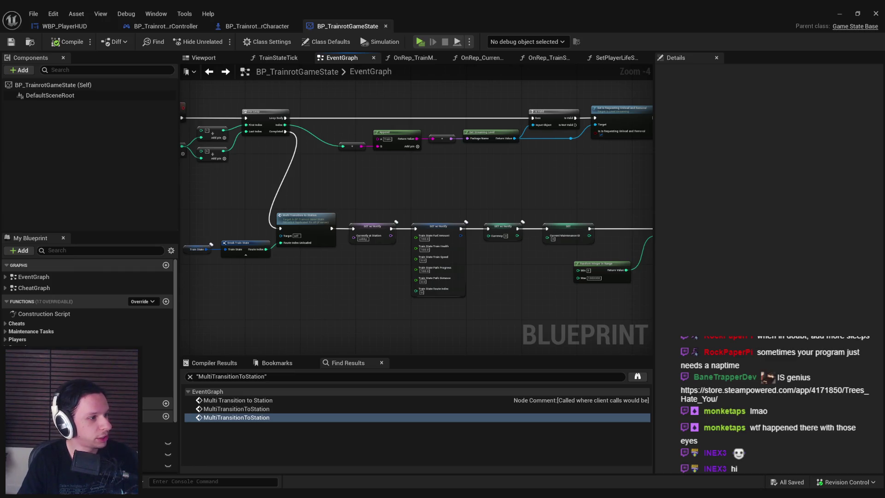
pyautogui.doubleClick(402, 123)
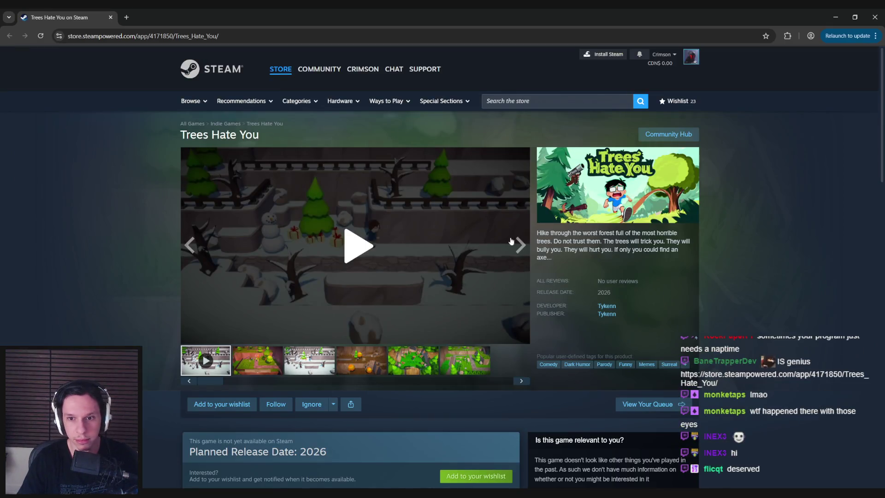
pyautogui.moveTo(573, 233); pyautogui.dragTo(636, 233)
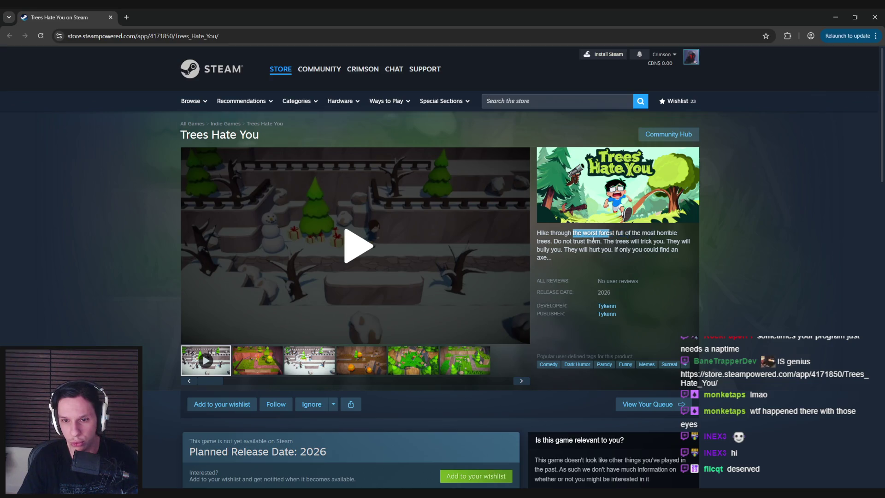
pyautogui.click(583, 240)
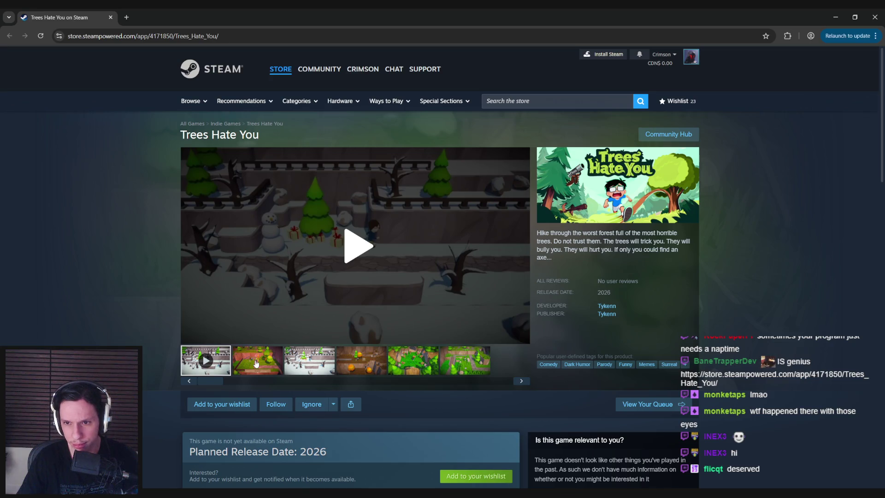
pyautogui.click(256, 364)
pyautogui.click(338, 270)
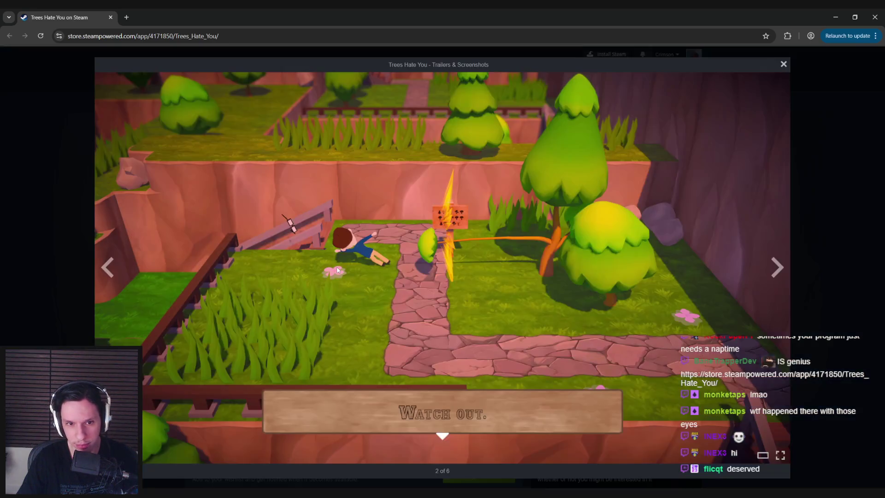
pyautogui.click(776, 267)
pyautogui.click(775, 267)
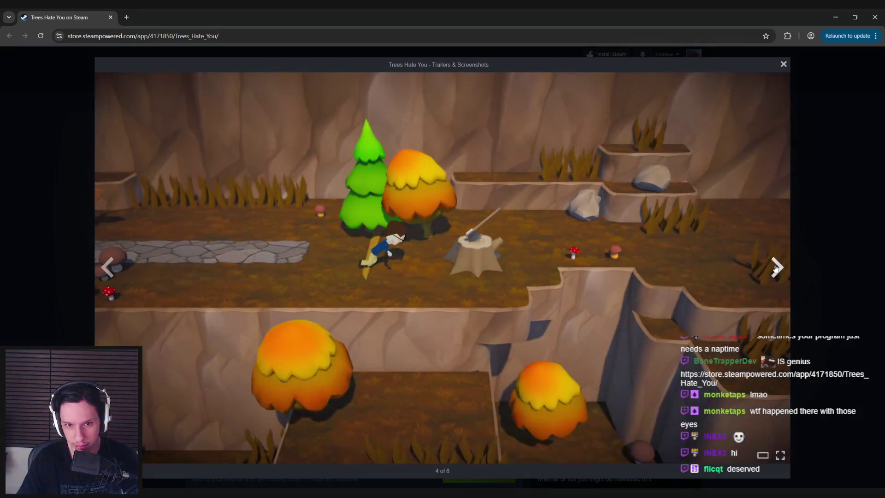
pyautogui.click(775, 267)
pyautogui.click(776, 267)
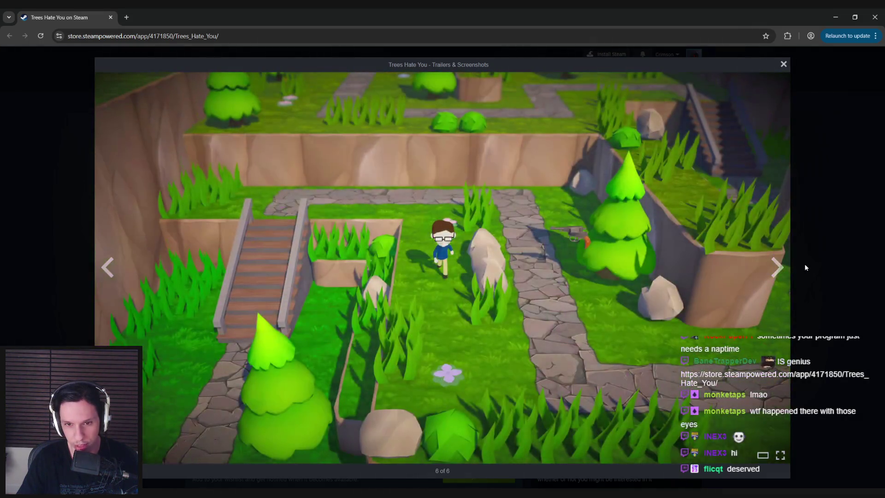
pyautogui.press('Escape')
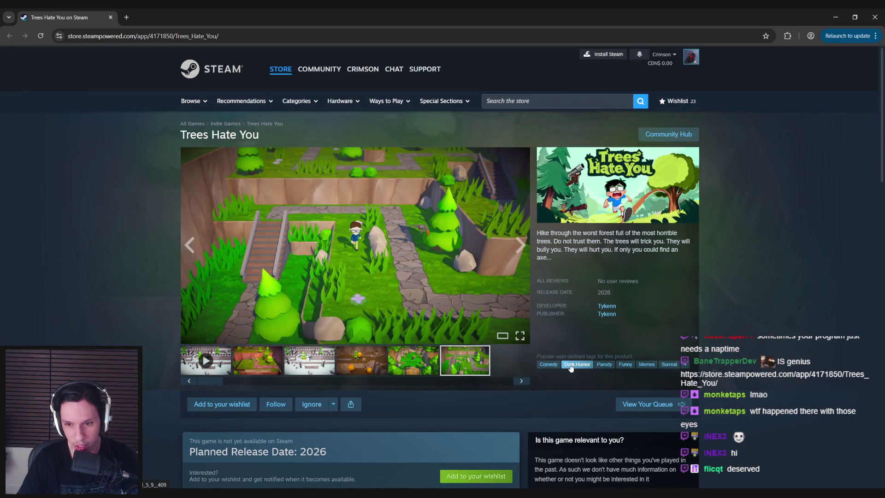
pyautogui.scroll(-5, 153, 379)
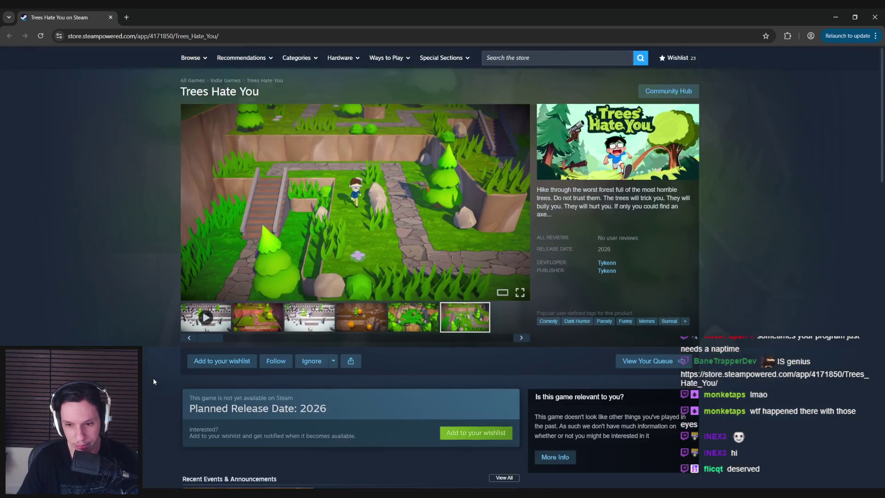
pyautogui.scroll(-3, 152, 381)
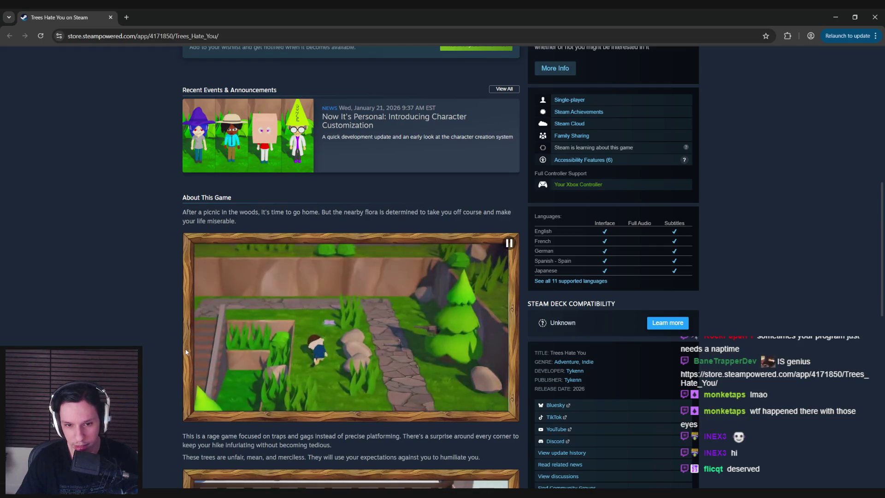
pyautogui.scroll(-1, 172, 353)
pyautogui.scroll(-3, 172, 352)
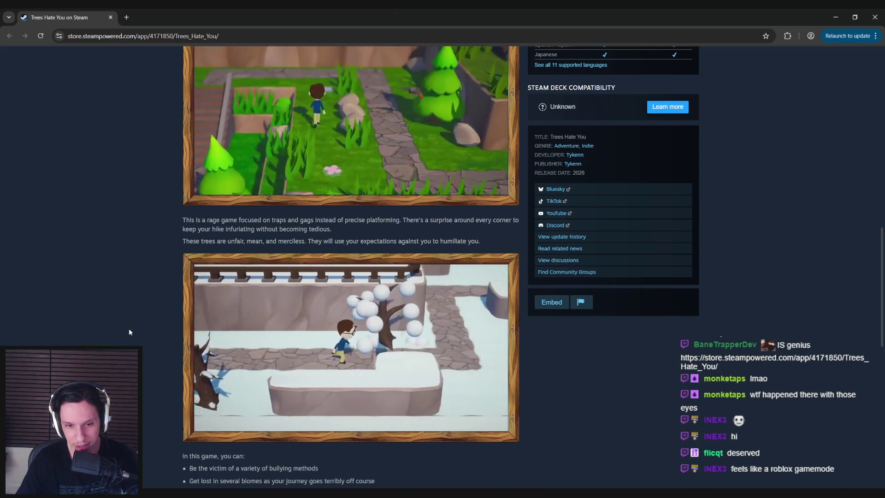
pyautogui.scroll(-5, 129, 332)
pyautogui.hotkey('alt', 'Tab')
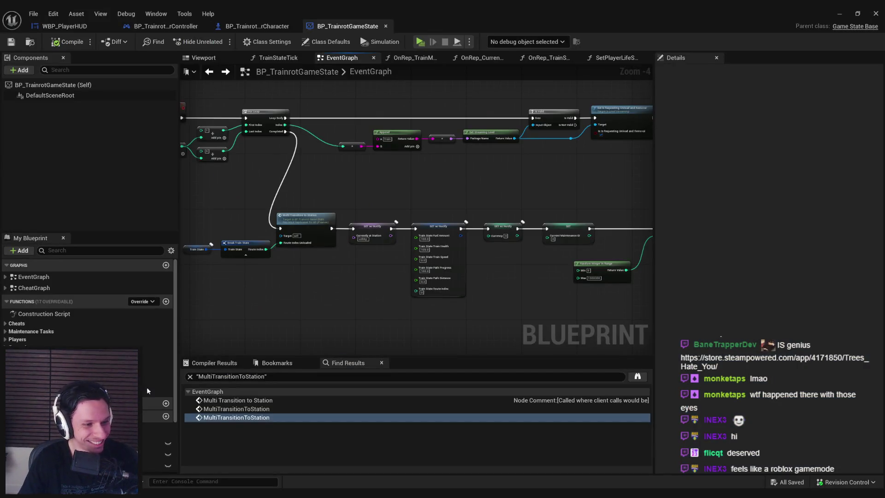
# Select the lower group of transition nodes and move them further down the graph.
pyautogui.moveTo(226, 496)
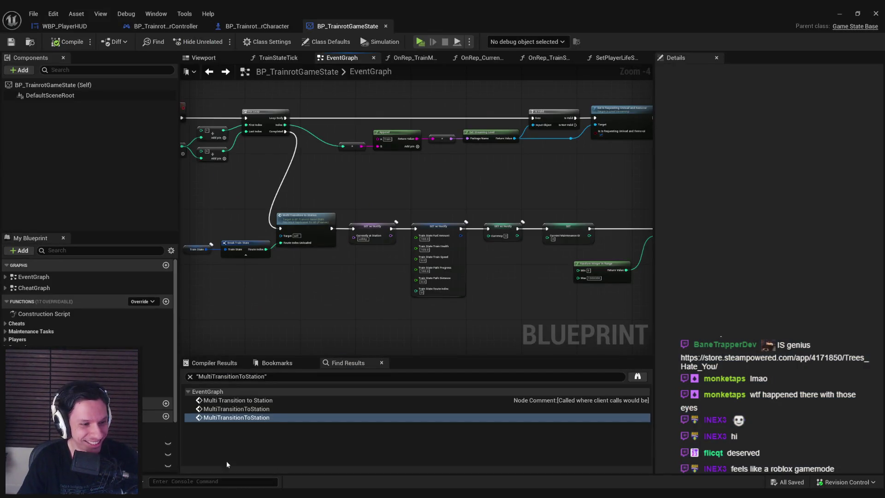
pyautogui.scroll(-2, 344, 278)
pyautogui.scroll(4, 375, 253)
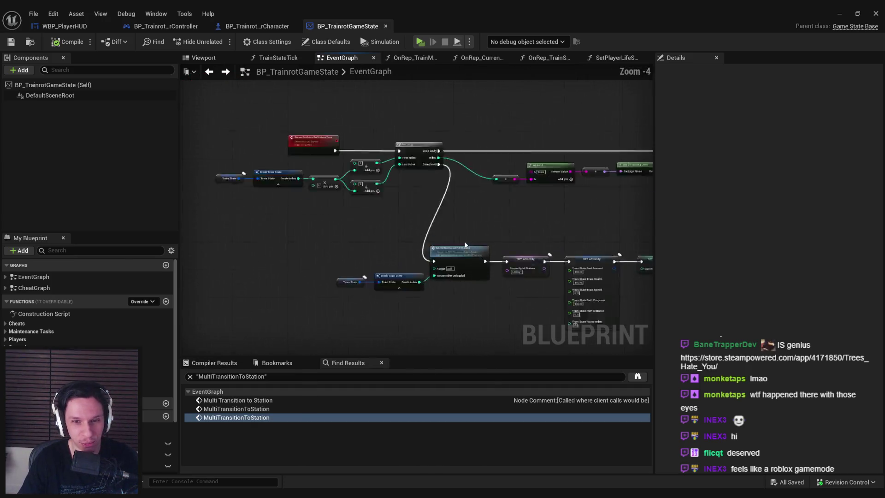
pyautogui.scroll(-7, 362, 243)
pyautogui.scroll(-3, 323, 222)
pyautogui.scroll(6, 461, 207)
pyautogui.scroll(-3, 507, 245)
pyautogui.scroll(3, 286, 213)
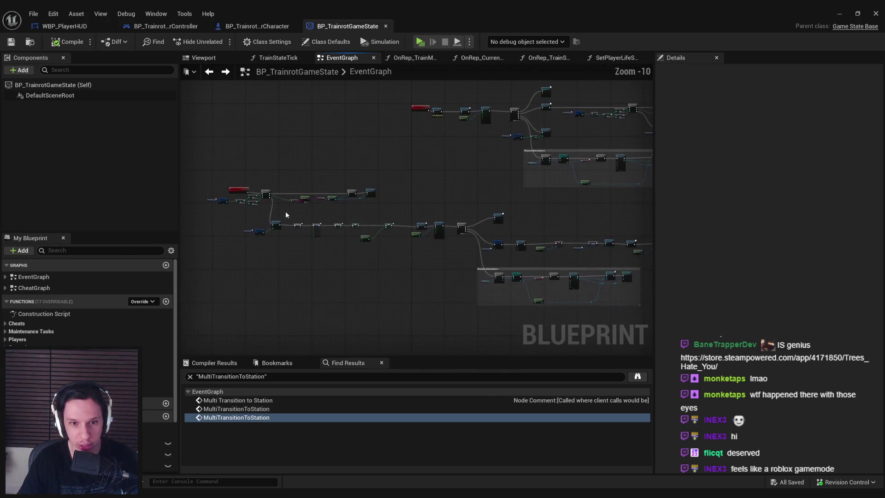
pyautogui.scroll(6, 257, 226)
pyautogui.scroll(-6, 259, 214)
pyautogui.scroll(-6, 260, 213)
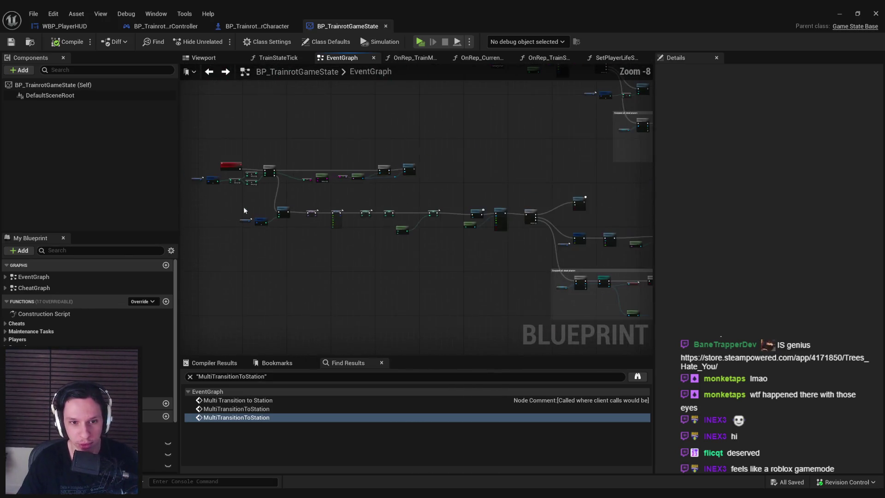
pyautogui.moveTo(225, 195); pyautogui.dragTo(562, 273)
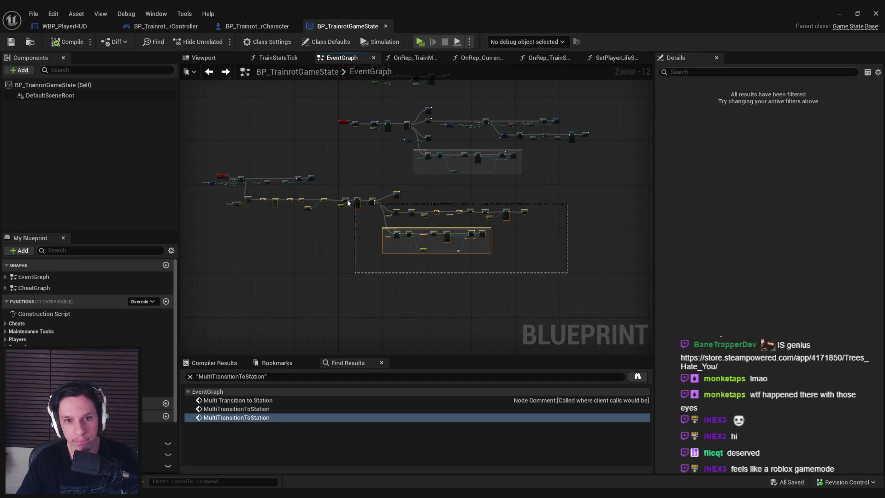
pyautogui.scroll(8, 338, 210)
pyautogui.scroll(-1, 337, 209)
pyautogui.scroll(2, 337, 210)
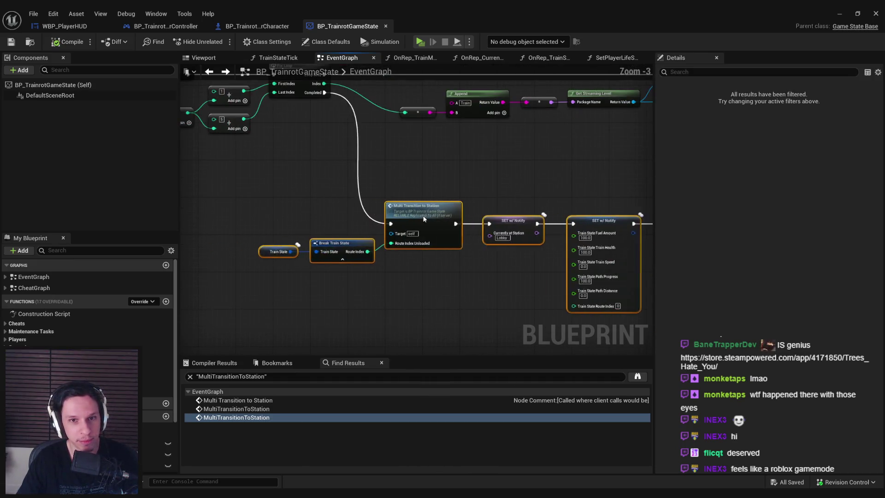
pyautogui.moveTo(429, 212)
pyautogui.mouseDown()
pyautogui.moveTo(418, 245)
pyautogui.moveTo(300, 200)
pyautogui.moveTo(466, 172)
pyautogui.mouseUp()
# Check the MultiTransitionToStation event definition, then bring the camera fade and game-state call into view.
pyautogui.scroll(-4, 419, 247)
pyautogui.scroll(4, 420, 247)
pyautogui.scroll(1, 461, 192)
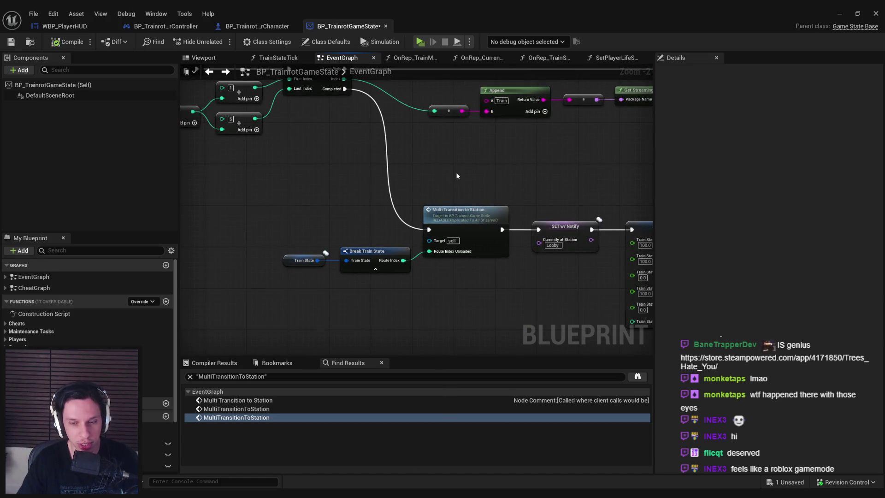
pyautogui.scroll(-2, 463, 209)
pyautogui.moveTo(460, 264)
pyautogui.mouseDown()
pyautogui.moveTo(197, 240)
pyautogui.moveTo(322, 205)
pyautogui.mouseUp()
pyautogui.scroll(2, 439, 253)
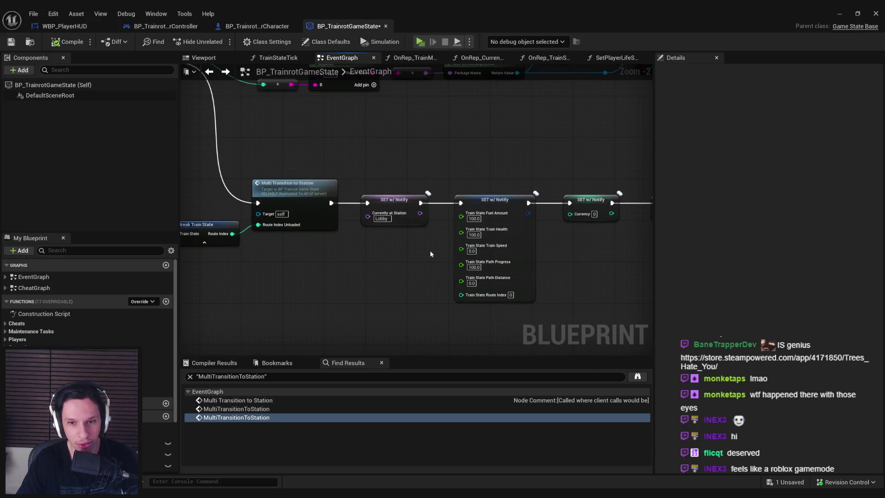
pyautogui.moveTo(363, 260)
pyautogui.mouseDown()
pyautogui.moveTo(505, 267)
pyautogui.moveTo(416, 274)
pyautogui.mouseUp()
pyautogui.click(353, 207)
pyautogui.doubleClick(350, 208)
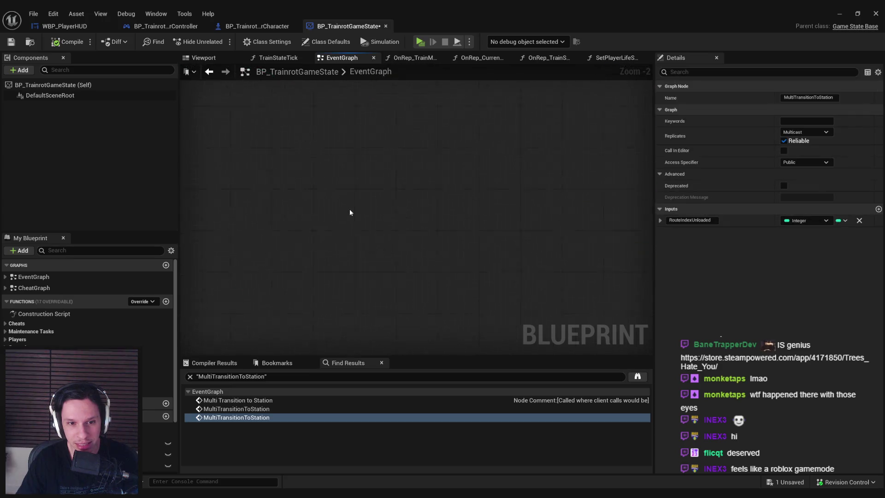
pyautogui.moveTo(404, 256); pyautogui.dragTo(292, 251)
pyautogui.click(420, 267)
pyautogui.scroll(-3, 406, 260)
pyautogui.moveTo(392, 256)
pyautogui.mouseDown()
pyautogui.moveTo(429, 266)
pyautogui.moveTo(353, 233)
pyautogui.moveTo(375, 241)
pyautogui.moveTo(369, 260)
pyautogui.mouseUp()
pyautogui.scroll(1, 353, 233)
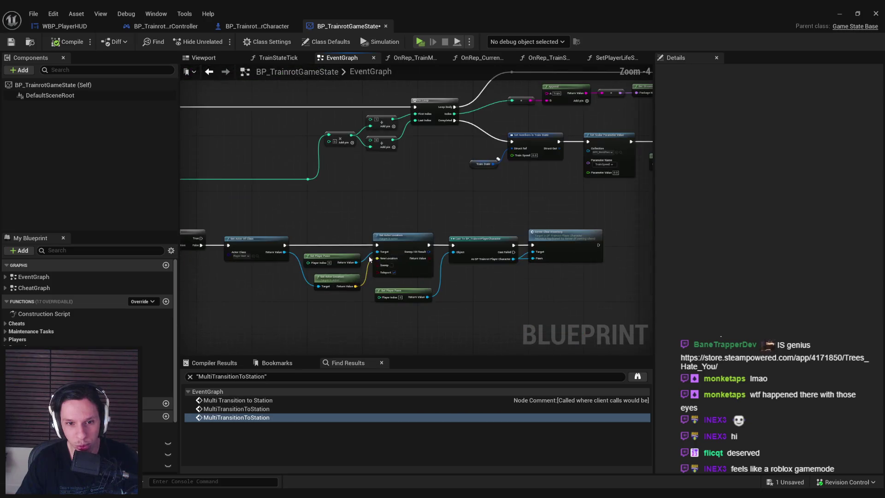
pyautogui.moveTo(477, 238); pyautogui.dragTo(236, 260)
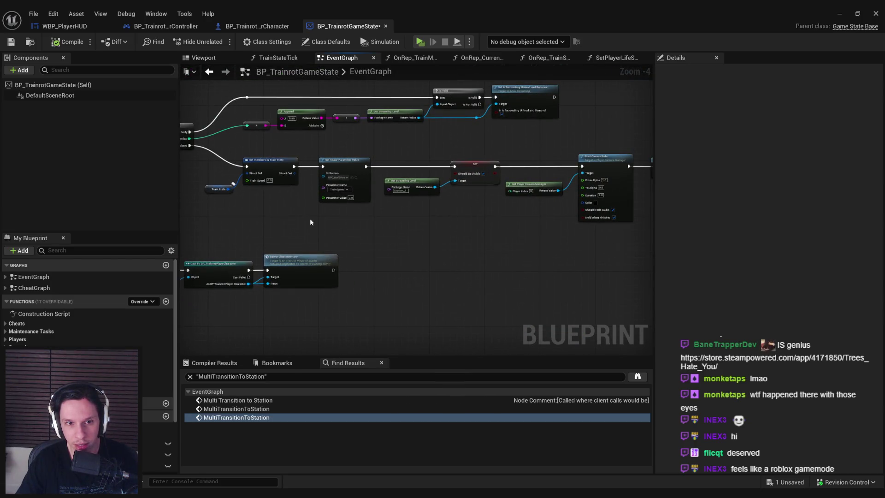
pyautogui.scroll(1, 310, 222)
pyautogui.moveTo(472, 237)
pyautogui.mouseDown()
pyautogui.moveTo(251, 275)
pyautogui.moveTo(295, 268)
pyautogui.moveTo(266, 264)
pyautogui.moveTo(403, 284)
pyautogui.mouseUp()
# Set Get Streaming Level's package name to Station_1, delete those nodes, then undo the deletion.
pyautogui.write('1')
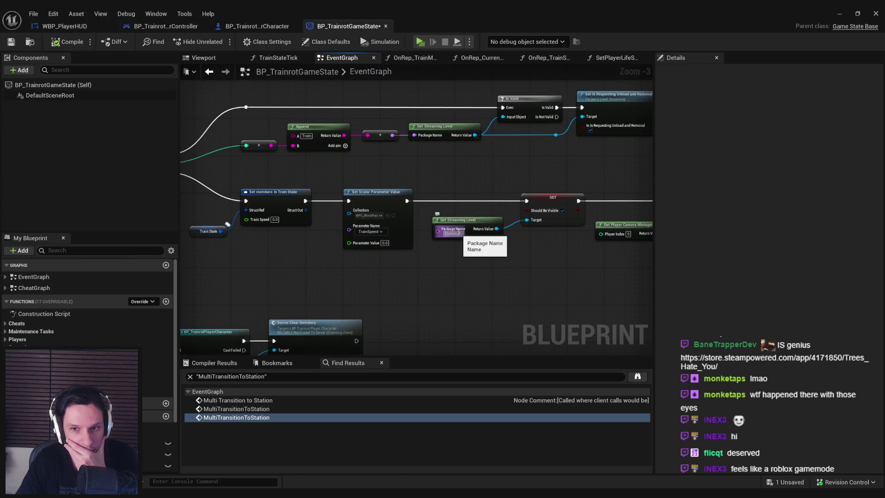
pyautogui.press('Return')
pyautogui.scroll(-1, 475, 256)
pyautogui.moveTo(507, 272); pyautogui.dragTo(428, 208)
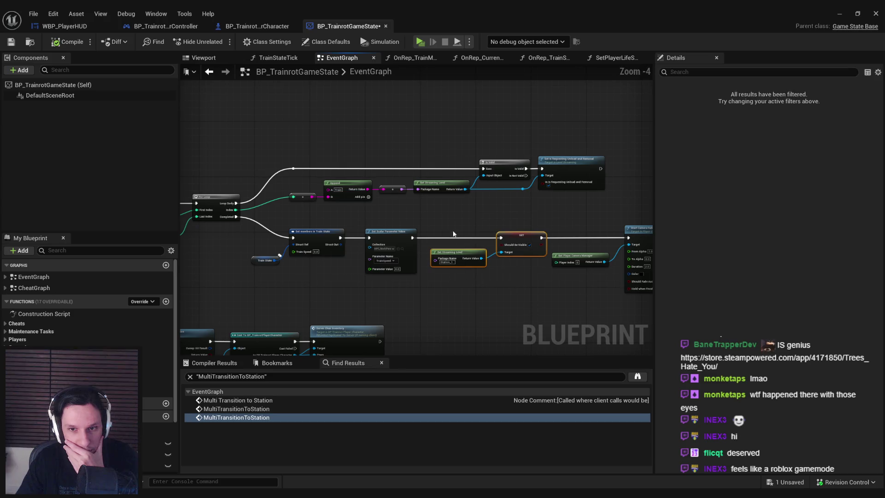
pyautogui.scroll(2, 342, 243)
pyautogui.press('Delete')
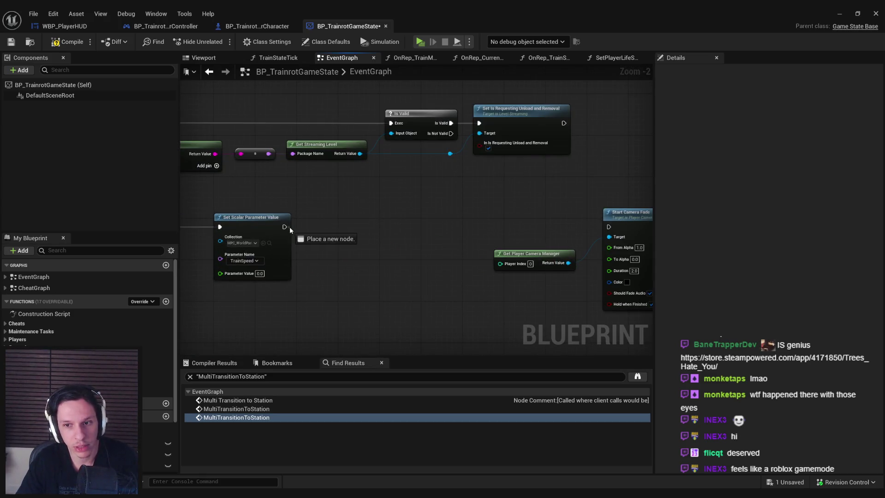
pyautogui.hotkey('ctrl', 'z')
# Wire Set Scalar Parameter Value's exec into Start Camera Fade and compile the blueprint.
pyautogui.moveTo(284, 226); pyautogui.dragTo(568, 230)
pyautogui.moveTo(502, 300); pyautogui.dragTo(307, 309)
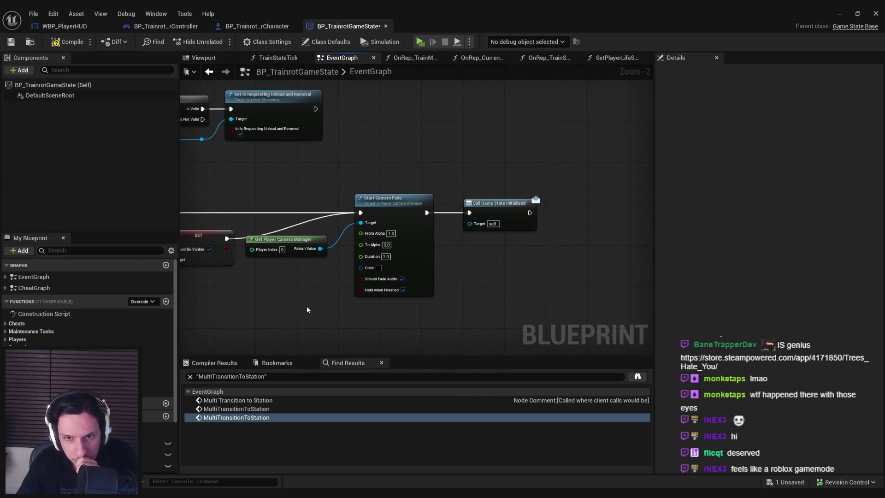
pyautogui.click(68, 42)
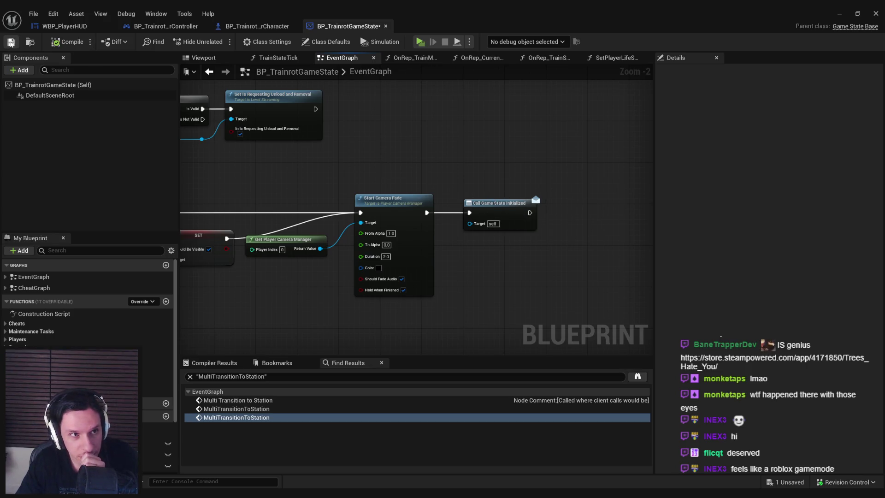
pyautogui.scroll(-4, 284, 196)
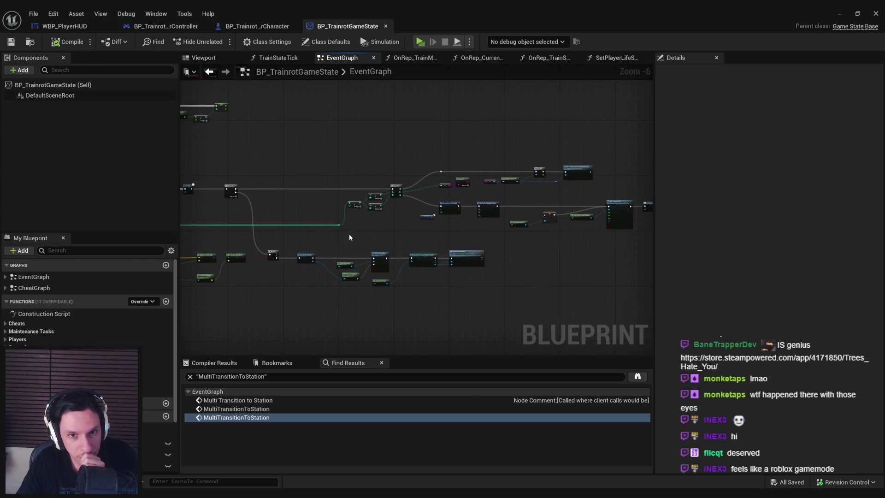
pyautogui.scroll(2, 350, 234)
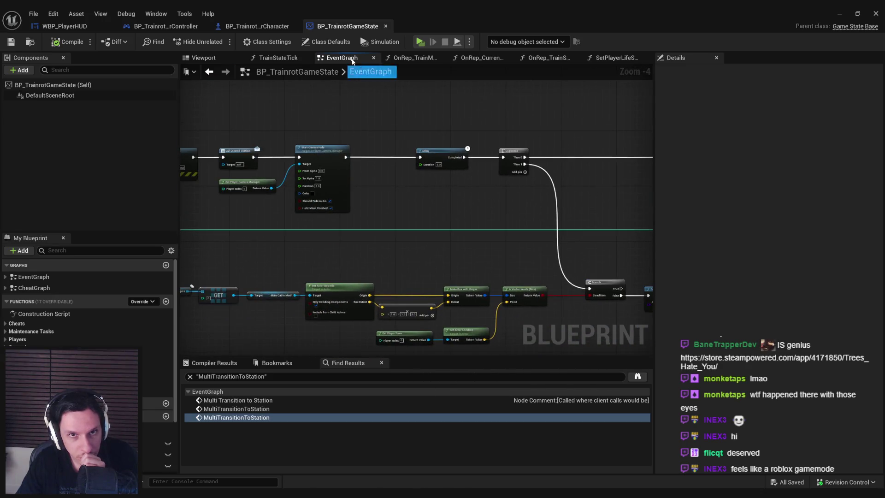
pyautogui.scroll(-3, 427, 255)
pyautogui.scroll(5, 339, 217)
pyautogui.scroll(-5, 338, 217)
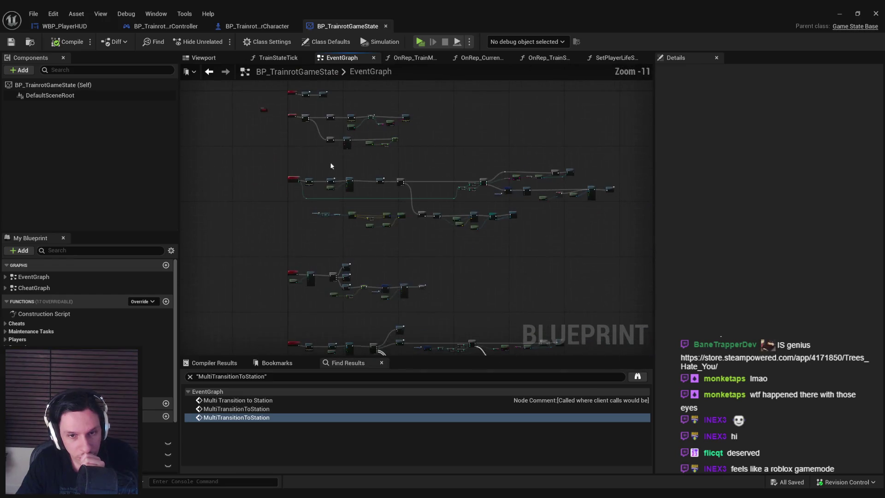
pyautogui.scroll(4, 382, 249)
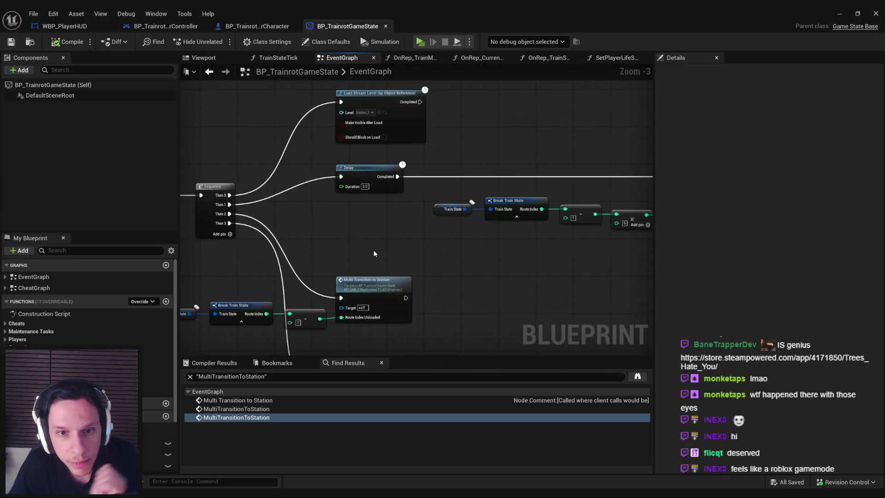
pyautogui.scroll(-1, 430, 245)
pyautogui.moveTo(429, 245)
pyautogui.mouseDown()
pyautogui.moveTo(389, 258)
pyautogui.moveTo(250, 237)
pyautogui.moveTo(309, 278)
pyautogui.moveTo(401, 283)
pyautogui.moveTo(325, 276)
pyautogui.moveTo(486, 272)
pyautogui.moveTo(613, 289)
pyautogui.mouseUp()
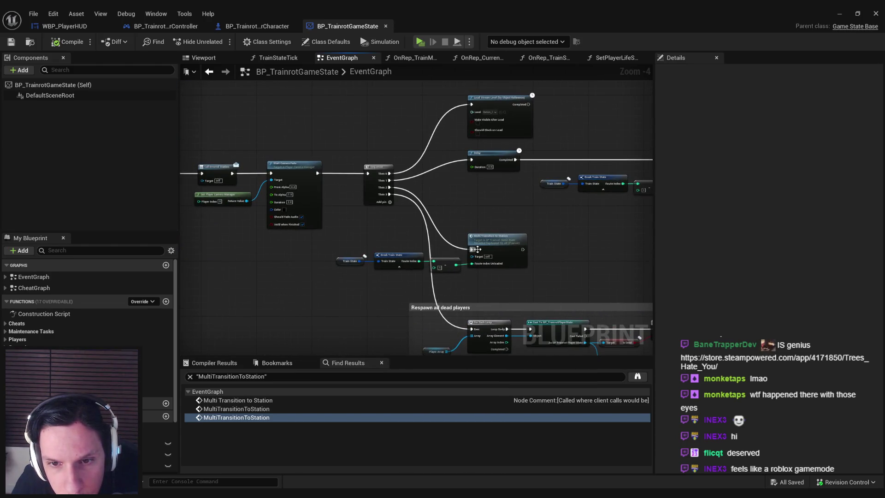
pyautogui.scroll(-1, 392, 239)
pyautogui.moveTo(393, 239)
pyautogui.mouseDown()
pyautogui.moveTo(401, 238)
pyautogui.moveTo(238, 250)
pyautogui.mouseUp()
pyautogui.moveTo(560, 251)
pyautogui.mouseDown()
pyautogui.moveTo(468, 262)
pyautogui.moveTo(403, 288)
pyautogui.moveTo(389, 250)
pyautogui.moveTo(426, 254)
pyautogui.moveTo(208, 251)
pyautogui.mouseUp()
pyautogui.scroll(1, 389, 249)
pyautogui.moveTo(392, 249); pyautogui.dragTo(284, 249)
pyautogui.moveTo(510, 265); pyautogui.dragTo(249, 258)
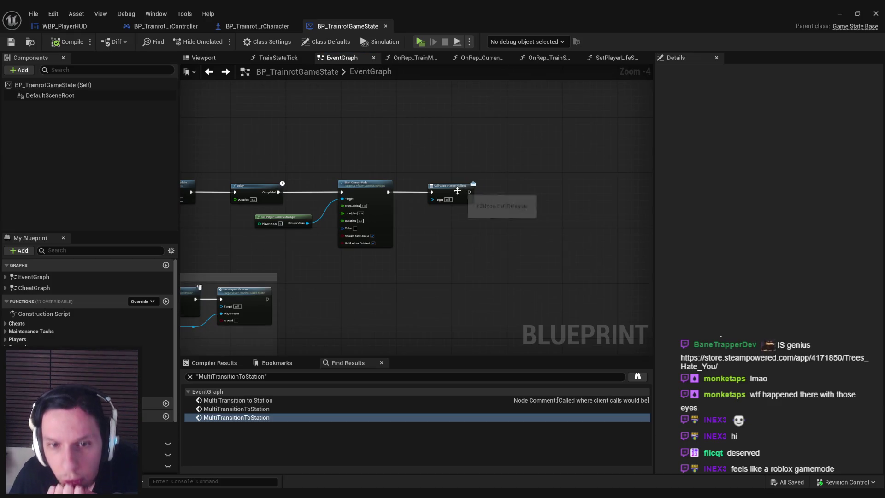
pyautogui.moveTo(457, 191); pyautogui.dragTo(630, 184)
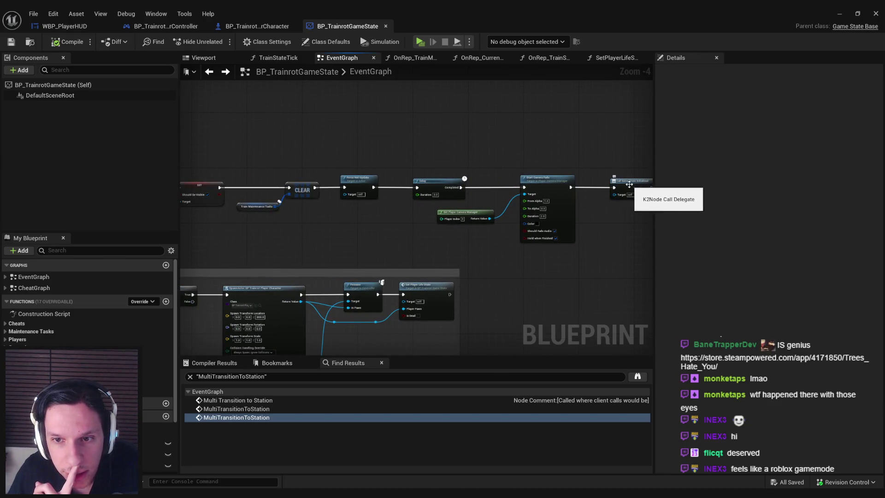
pyautogui.scroll(-2, 377, 236)
pyautogui.scroll(2, 453, 214)
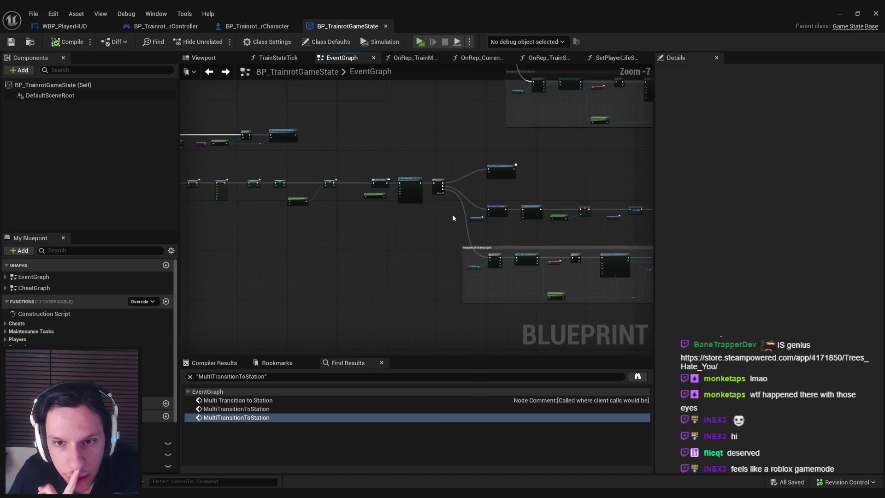
pyautogui.moveTo(452, 214)
pyautogui.mouseDown()
pyautogui.moveTo(520, 287)
pyautogui.moveTo(631, 336)
pyautogui.mouseUp()
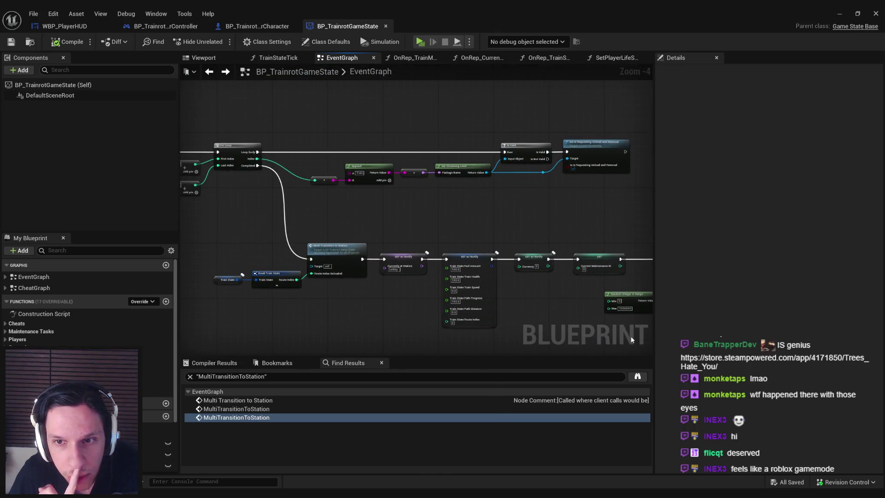
pyautogui.scroll(-3, 519, 238)
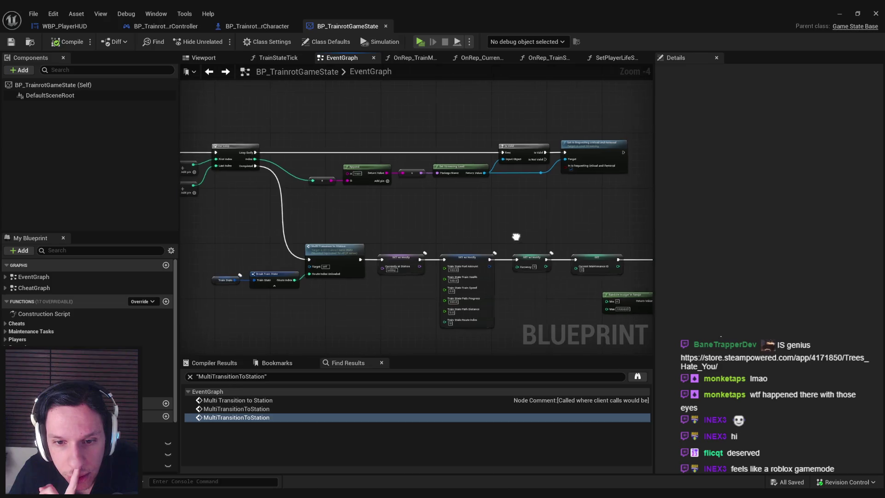
pyautogui.scroll(4, 306, 261)
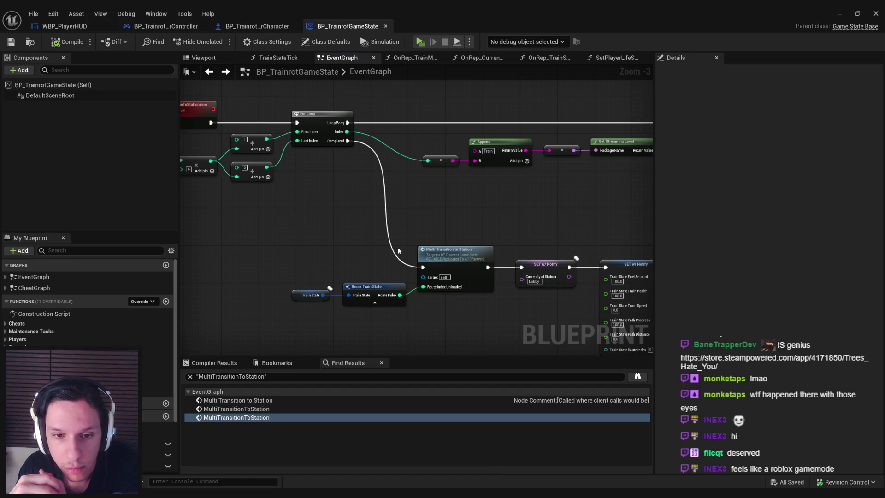
pyautogui.doubleClick(457, 259)
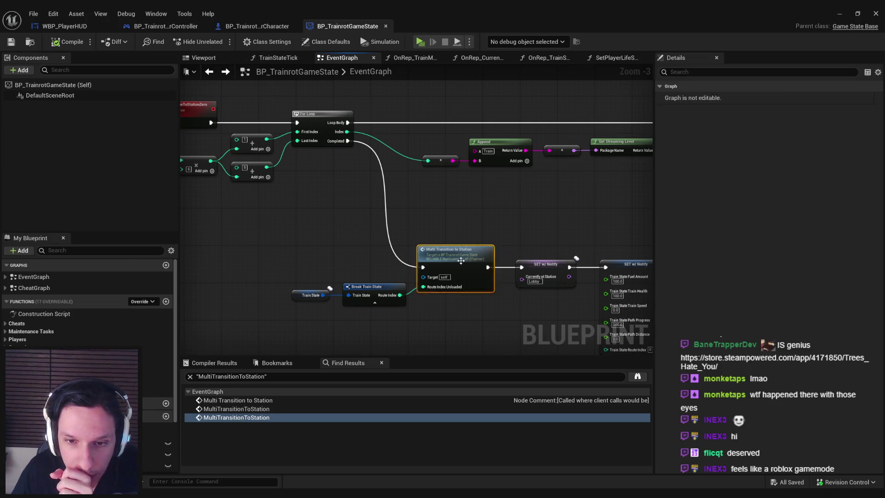
pyautogui.moveTo(437, 289)
pyautogui.mouseDown()
pyautogui.moveTo(347, 256)
pyautogui.moveTo(416, 244)
pyautogui.moveTo(379, 253)
pyautogui.mouseUp()
pyautogui.moveTo(468, 267)
pyautogui.mouseDown()
pyautogui.moveTo(319, 257)
pyautogui.moveTo(389, 256)
pyautogui.moveTo(382, 260)
pyautogui.mouseUp()
pyautogui.moveTo(307, 258); pyautogui.dragTo(479, 265)
pyautogui.moveTo(361, 257)
pyautogui.mouseDown()
pyautogui.moveTo(340, 257)
pyautogui.moveTo(531, 205)
pyautogui.moveTo(372, 297)
pyautogui.moveTo(430, 262)
pyautogui.moveTo(435, 247)
pyautogui.moveTo(416, 242)
pyautogui.moveTo(461, 239)
pyautogui.moveTo(381, 256)
pyautogui.moveTo(420, 253)
pyautogui.moveTo(297, 223)
pyautogui.moveTo(450, 253)
pyautogui.moveTo(286, 257)
pyautogui.moveTo(412, 269)
pyautogui.moveTo(326, 290)
pyautogui.moveTo(378, 236)
pyautogui.moveTo(652, 337)
pyautogui.mouseUp()
pyautogui.moveTo(397, 321)
pyautogui.mouseDown()
pyautogui.moveTo(363, 292)
pyautogui.moveTo(427, 297)
pyautogui.mouseUp()
pyautogui.moveTo(402, 264); pyautogui.dragTo(258, 204)
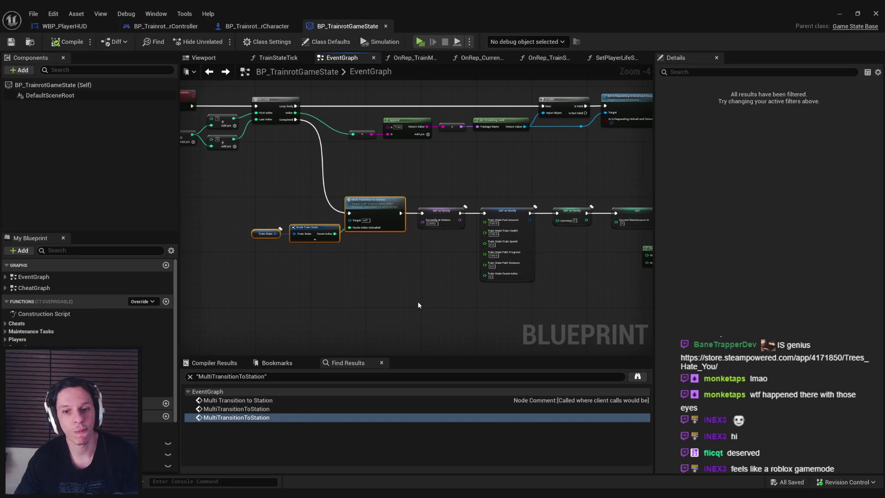
pyautogui.scroll(2, 373, 249)
pyautogui.scroll(-2, 352, 244)
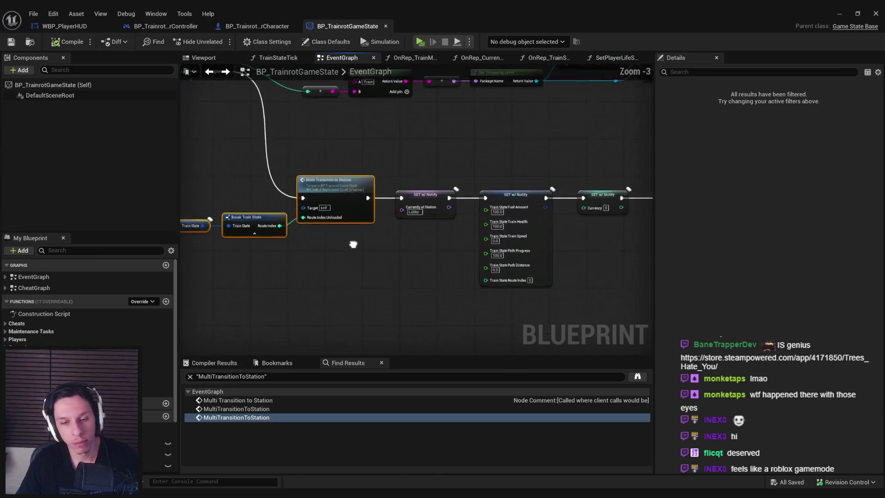
pyautogui.scroll(2, 336, 248)
pyautogui.scroll(-1, 336, 248)
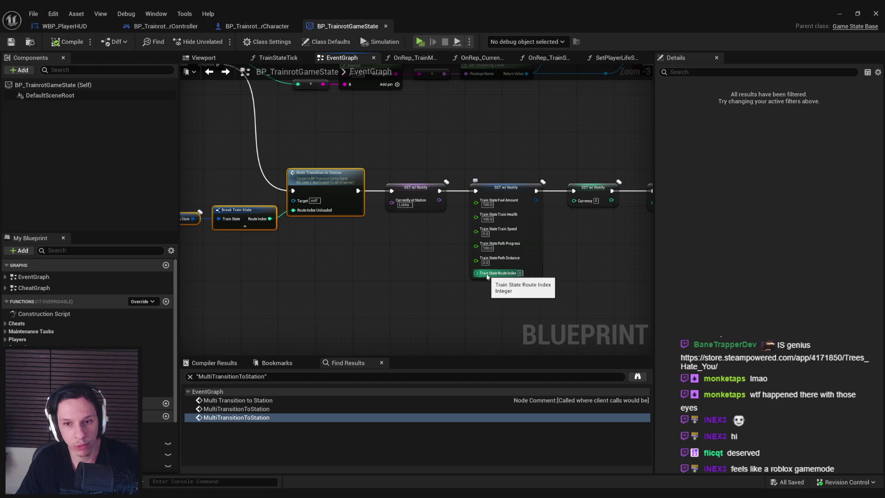
pyautogui.click(471, 303)
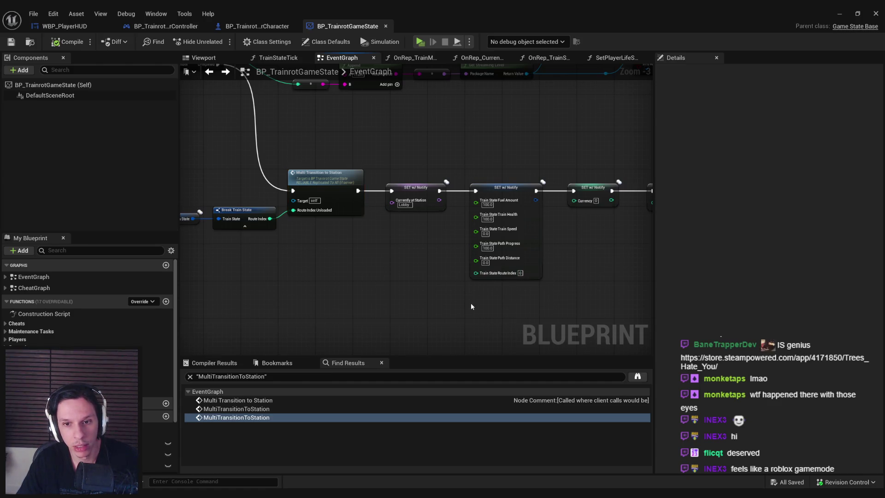
pyautogui.scroll(-1, 471, 303)
pyautogui.scroll(1, 472, 302)
pyautogui.click(525, 248)
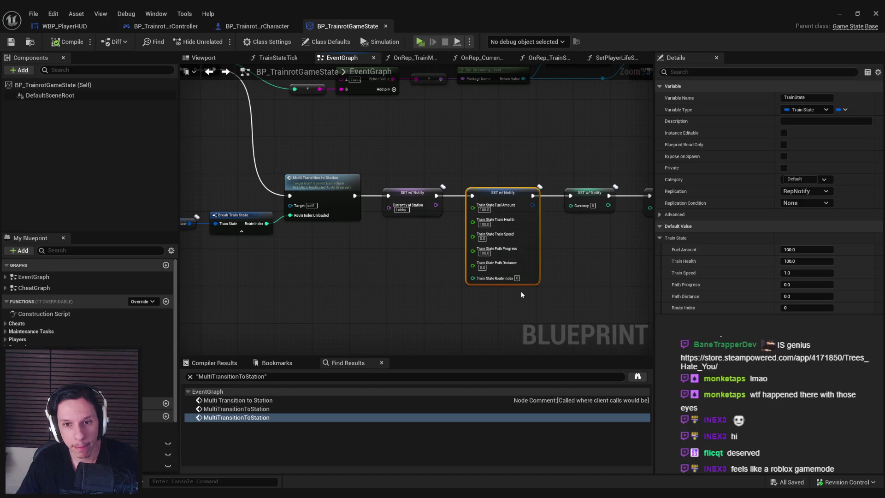
pyautogui.scroll(-3, 521, 291)
pyautogui.scroll(4, 437, 260)
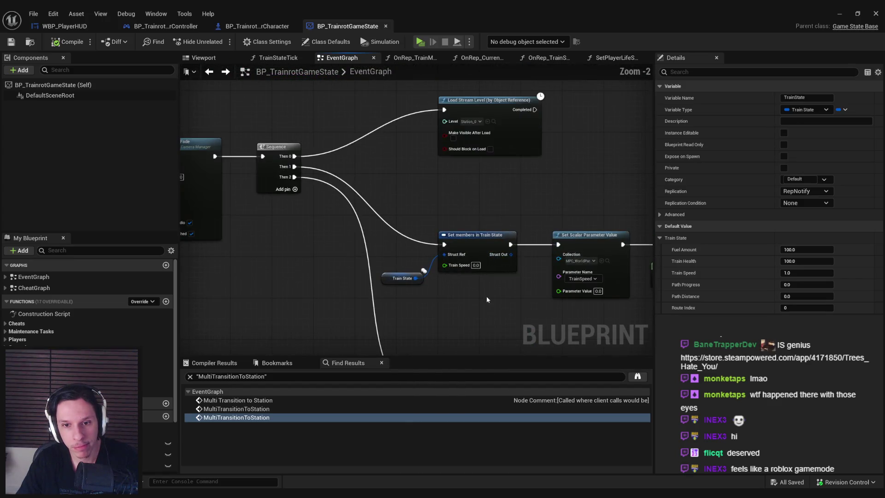
pyautogui.scroll(-3, 361, 284)
pyautogui.scroll(2, 414, 193)
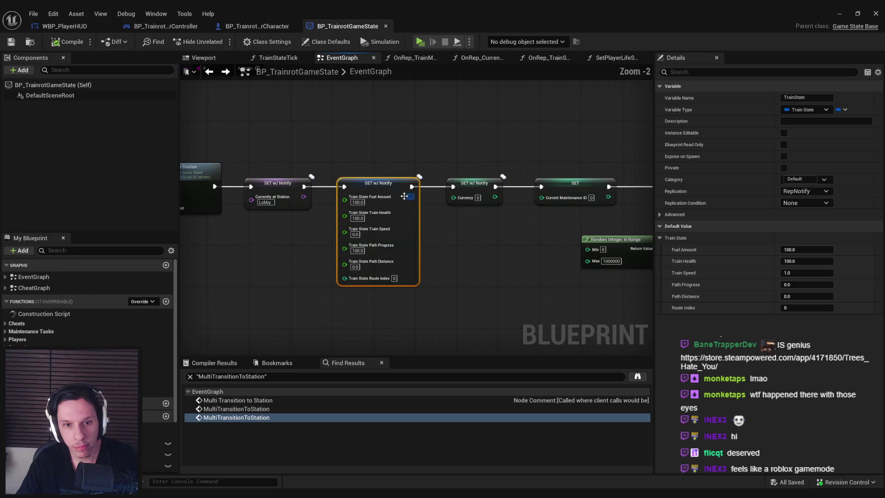
pyautogui.scroll(-2, 444, 273)
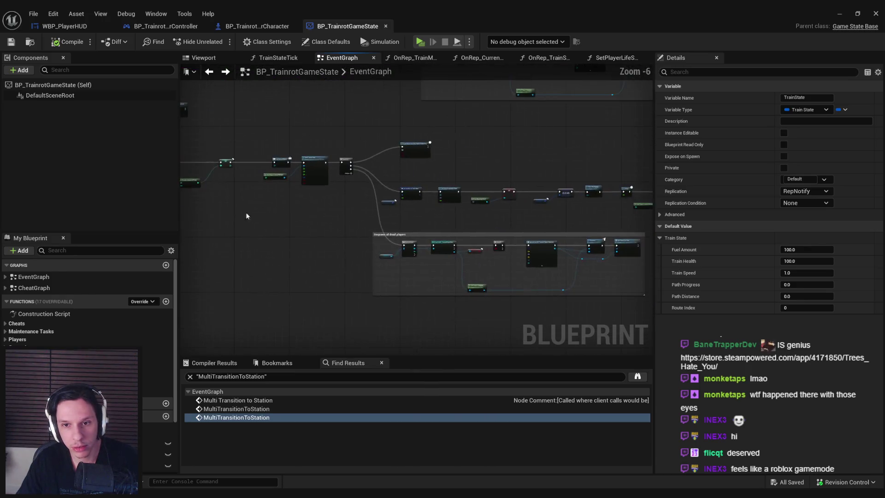
pyautogui.scroll(2, 388, 226)
pyautogui.scroll(-2, 387, 223)
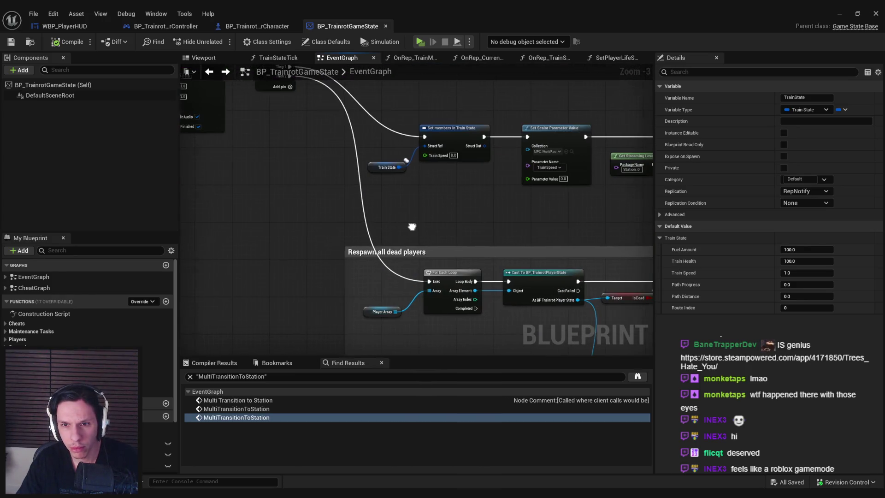
pyautogui.scroll(2, 369, 189)
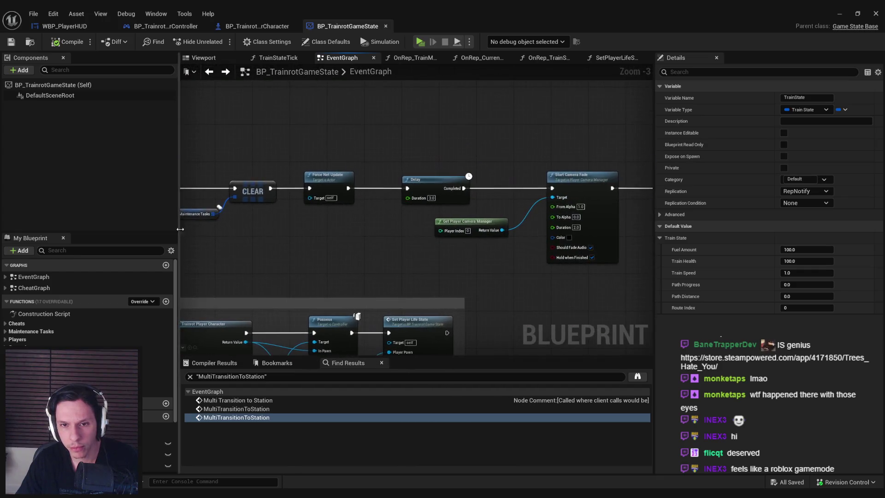
pyautogui.scroll(-4, 510, 257)
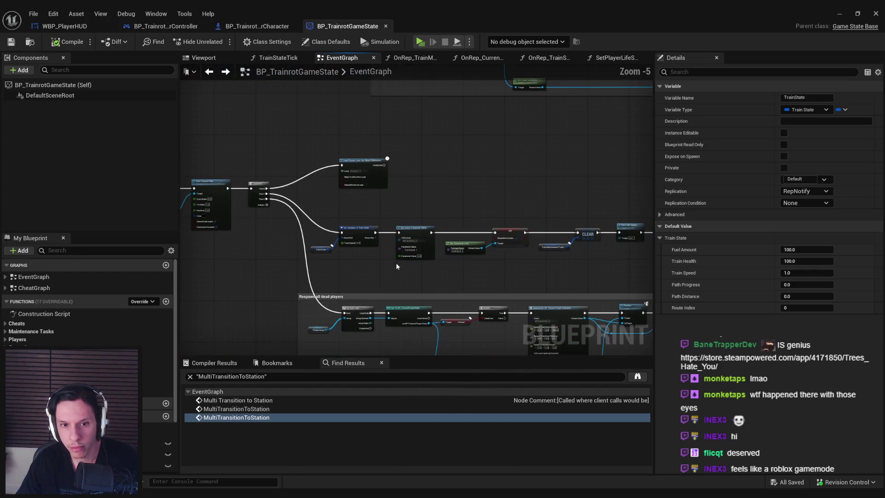
pyautogui.scroll(5, 458, 189)
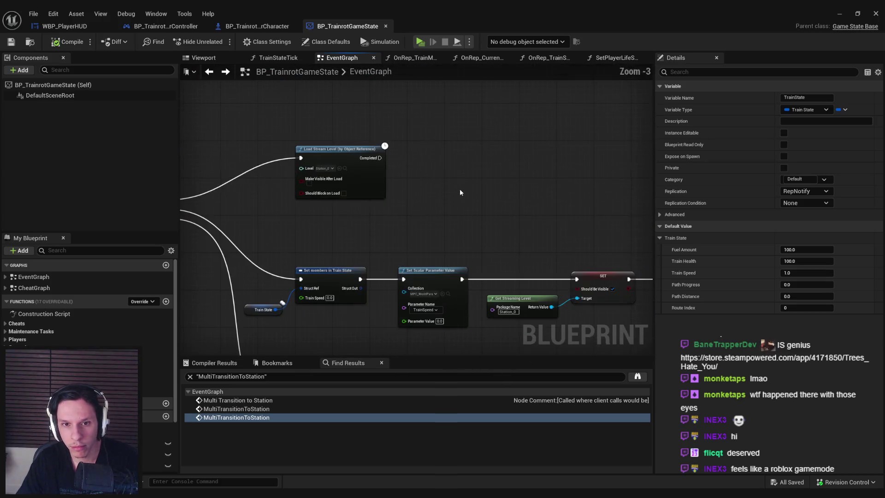
pyautogui.scroll(-2, 459, 189)
pyautogui.scroll(1, 441, 207)
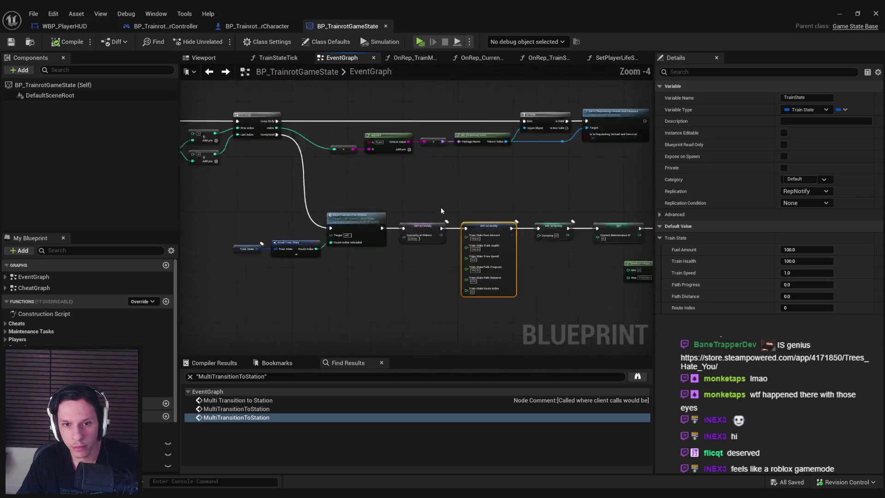
pyautogui.scroll(-1, 439, 210)
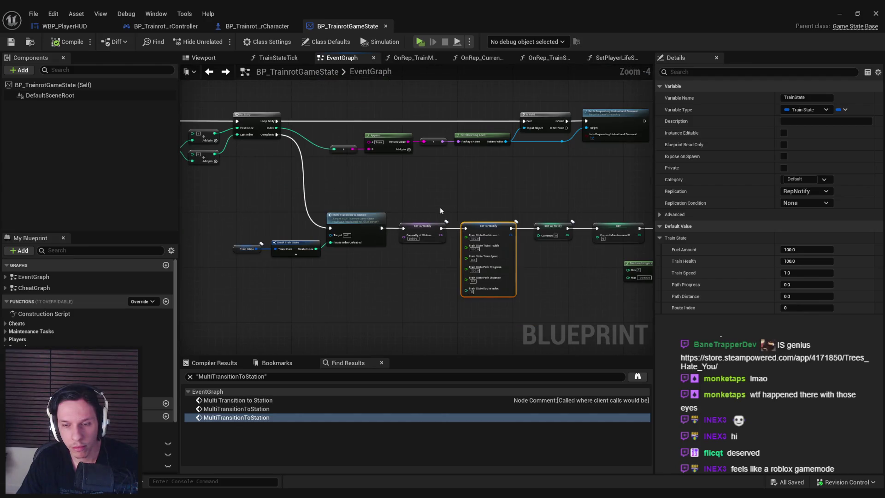
pyautogui.moveTo(387, 267)
pyautogui.mouseDown()
pyautogui.moveTo(280, 211)
pyautogui.moveTo(226, 216)
pyautogui.mouseUp()
# Delete the Train State, Break Train State and Multi Transition nodes; wire For Loop Completed into SET w/ Notify.
pyautogui.press('Delete')
pyautogui.moveTo(276, 135); pyautogui.dragTo(404, 228)
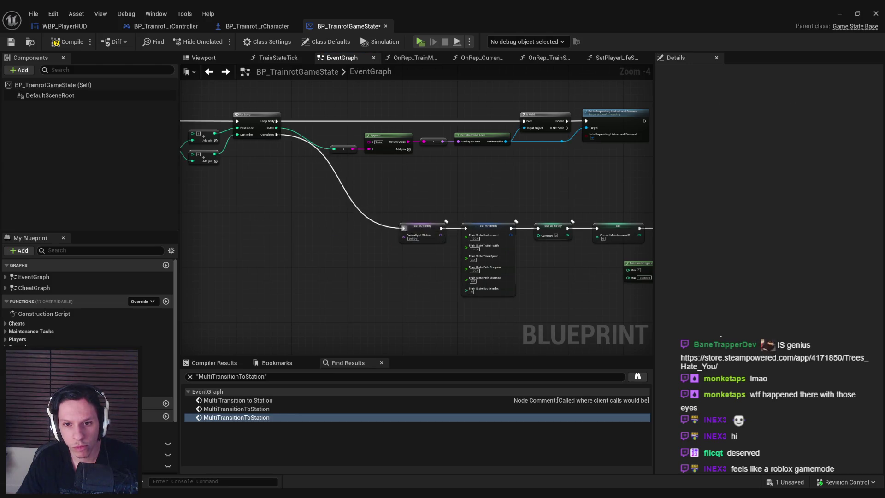
pyautogui.scroll(-4, 404, 228)
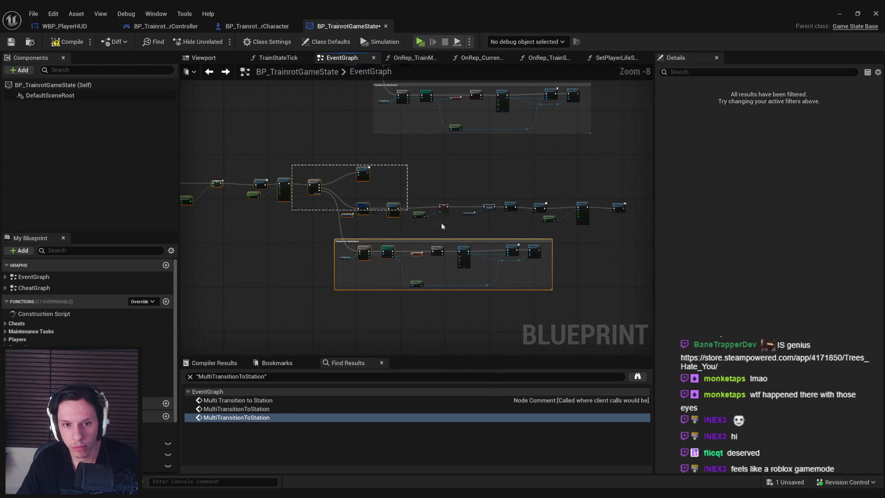
pyautogui.scroll(6, 469, 210)
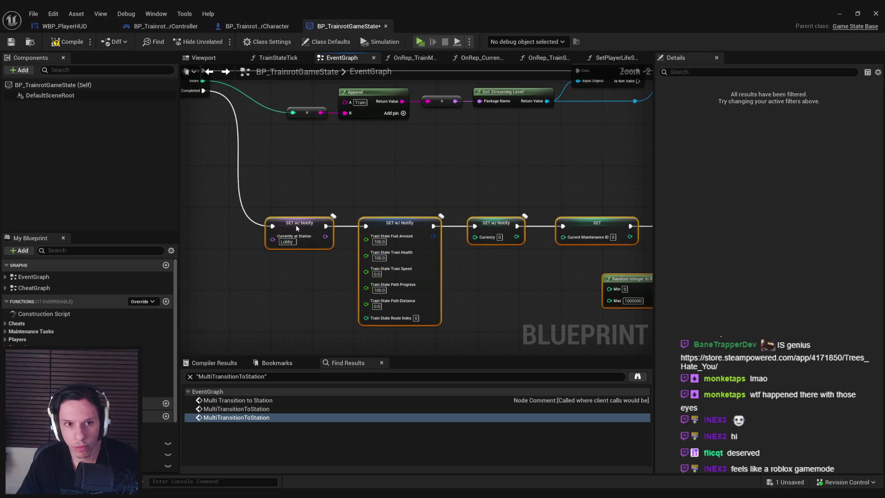
pyautogui.scroll(-3, 303, 244)
pyautogui.scroll(3, 304, 245)
pyautogui.scroll(-1, 304, 244)
pyautogui.scroll(-1, 248, 275)
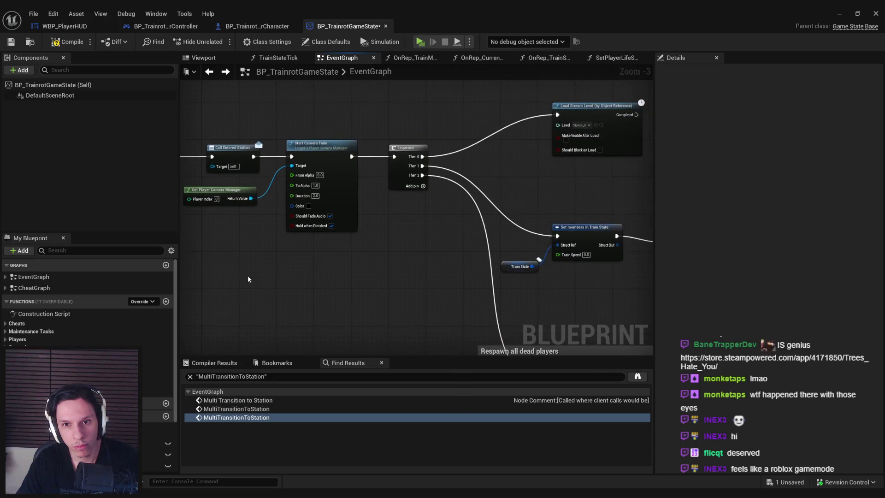
pyautogui.scroll(1, 345, 251)
pyautogui.moveTo(345, 251); pyautogui.dragTo(447, 300)
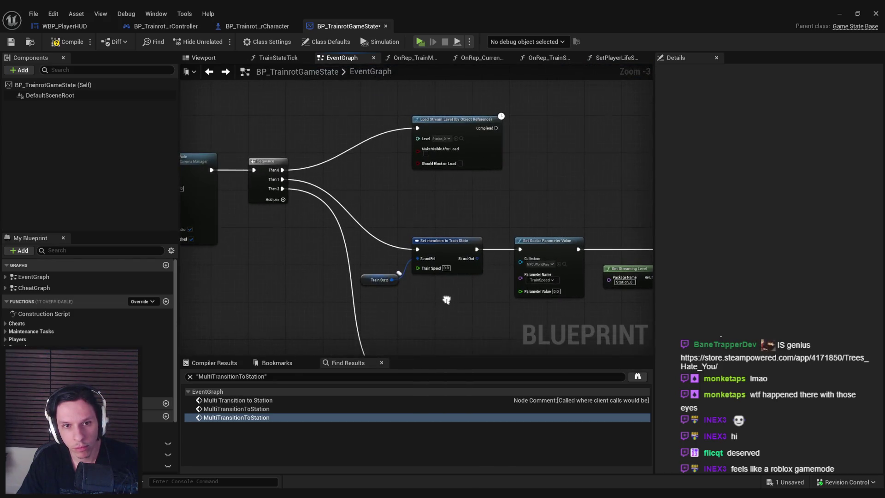
# Add a Then 3 pin to the Sequence, shift the respawn branch to it, and raise Load Stream Level.
pyautogui.click(283, 199)
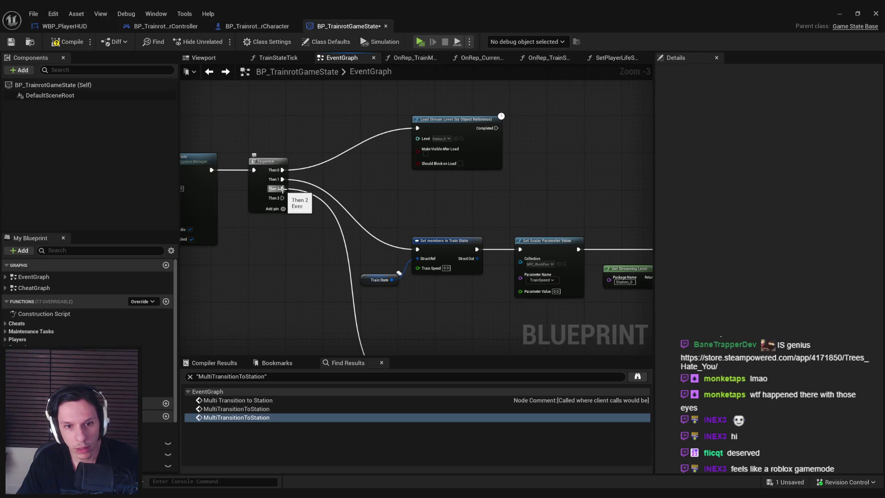
pyautogui.moveTo(282, 188)
pyautogui.mouseDown()
pyautogui.moveTo(283, 198)
pyautogui.moveTo(283, 189)
pyautogui.mouseUp()
pyautogui.moveTo(459, 132)
pyautogui.mouseDown()
pyautogui.moveTo(457, 88)
pyautogui.moveTo(430, 156)
pyautogui.moveTo(433, 142)
pyautogui.mouseUp()
# Paste the route-index transition nodes, wire Then 1 into Multi Transition to Station, and tidy them.
pyautogui.hotkey('ctrl', 'v')
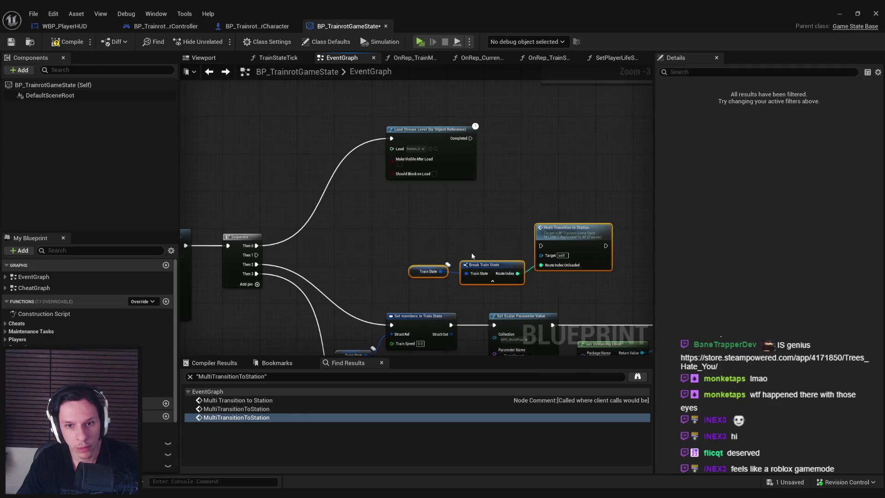
pyautogui.moveTo(541, 246); pyautogui.dragTo(256, 255)
pyautogui.moveTo(571, 243)
pyautogui.mouseDown()
pyautogui.moveTo(443, 245)
pyautogui.moveTo(487, 249)
pyautogui.mouseUp()
pyautogui.click(373, 248)
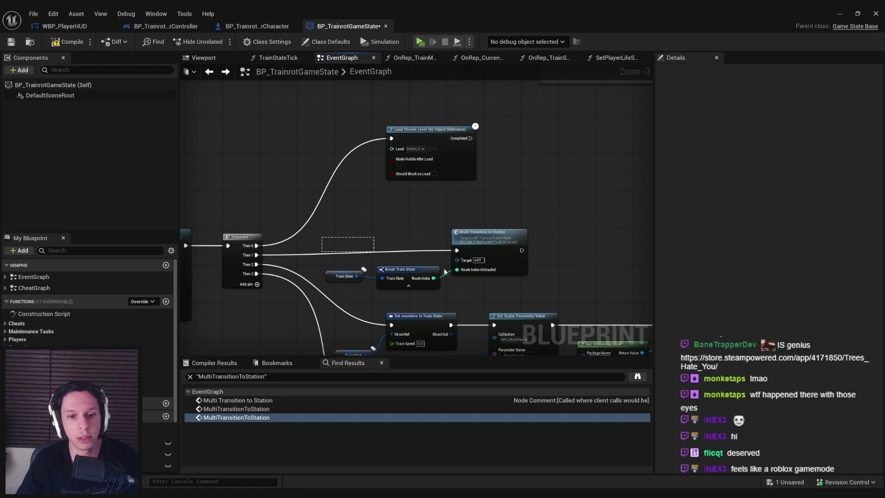
pyautogui.moveTo(482, 251); pyautogui.dragTo(477, 255)
pyautogui.click(452, 294)
pyautogui.moveTo(452, 294); pyautogui.dragTo(416, 299)
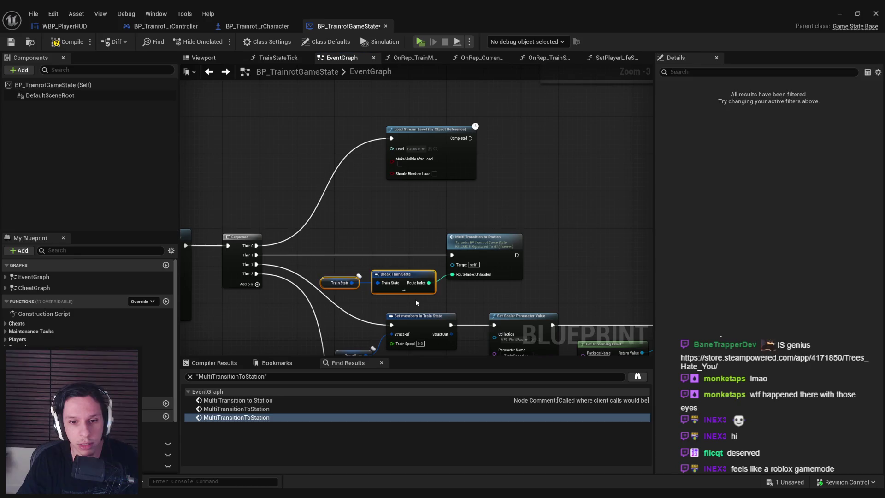
pyautogui.keyDown('ctrl'); pyautogui.click(477, 272); pyautogui.keyUp('ctrl')
pyautogui.moveTo(458, 247); pyautogui.dragTo(467, 247)
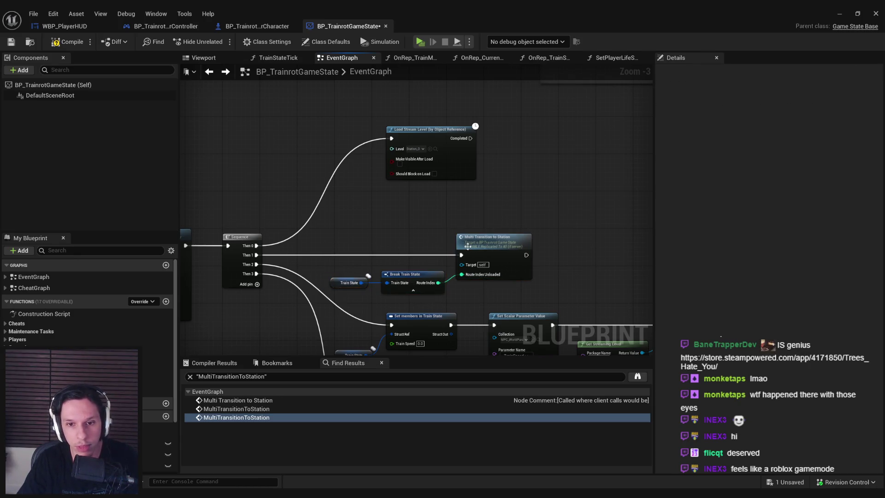
pyautogui.scroll(3, 455, 308)
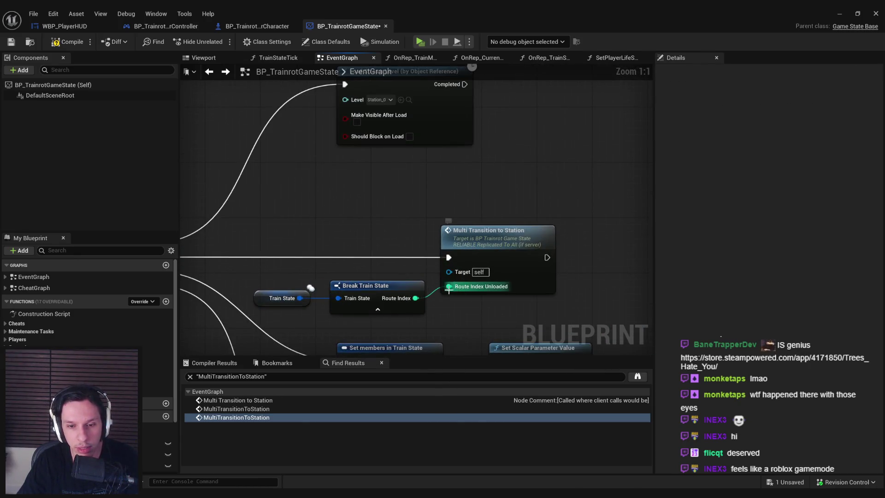
# Promote Route Index Unloaded to a new variable named Past Run Route Index.
pyautogui.scroll(-2, 449, 289)
pyautogui.moveTo(502, 251); pyautogui.dragTo(513, 279)
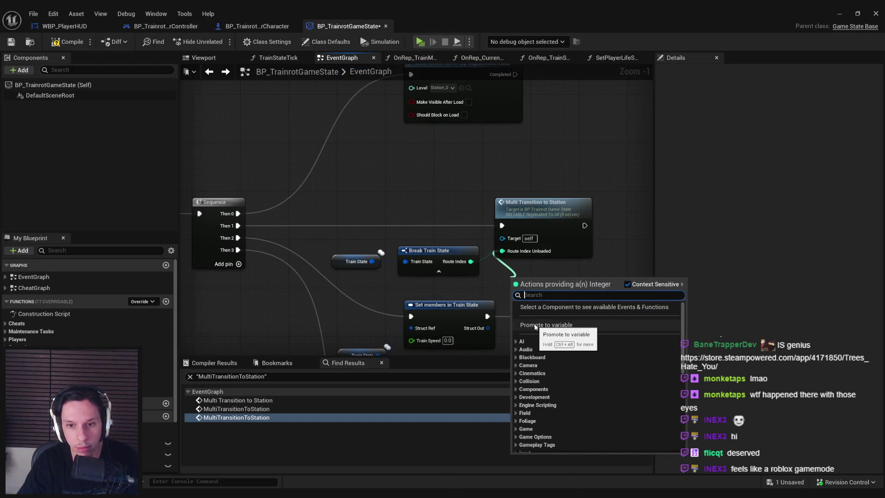
pyautogui.click(535, 326)
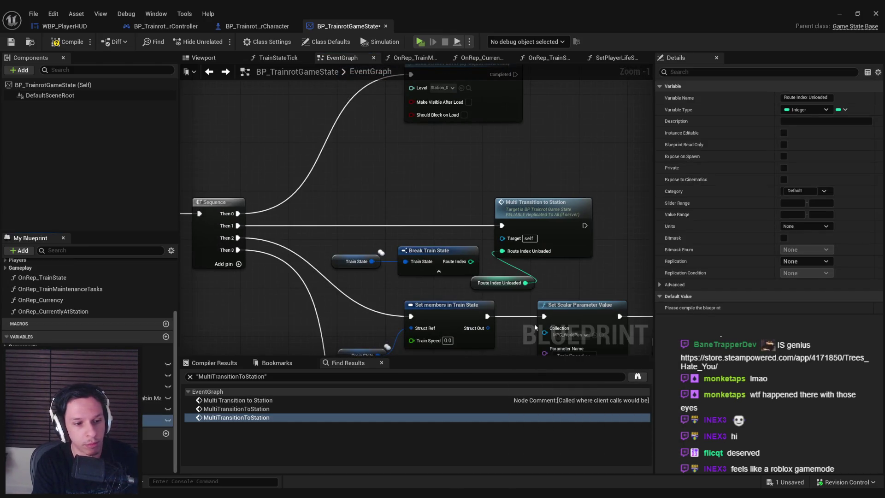
pyautogui.press('Return')
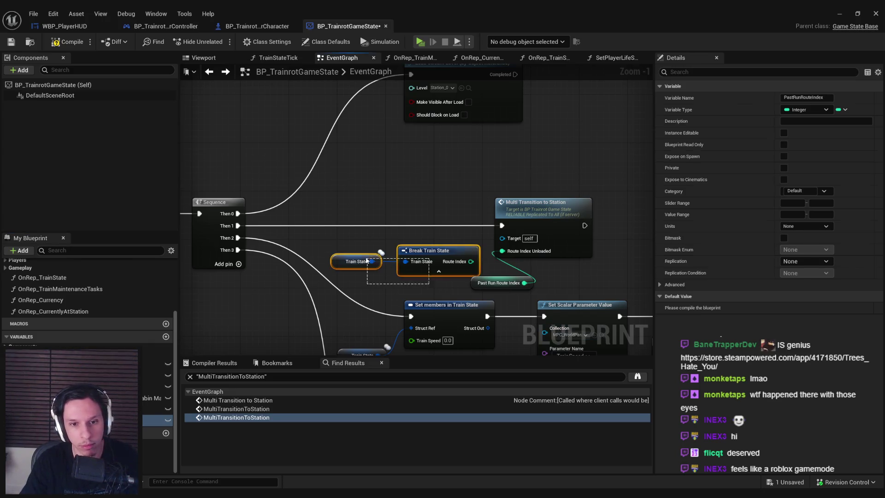
pyautogui.moveTo(473, 283); pyautogui.dragTo(413, 264)
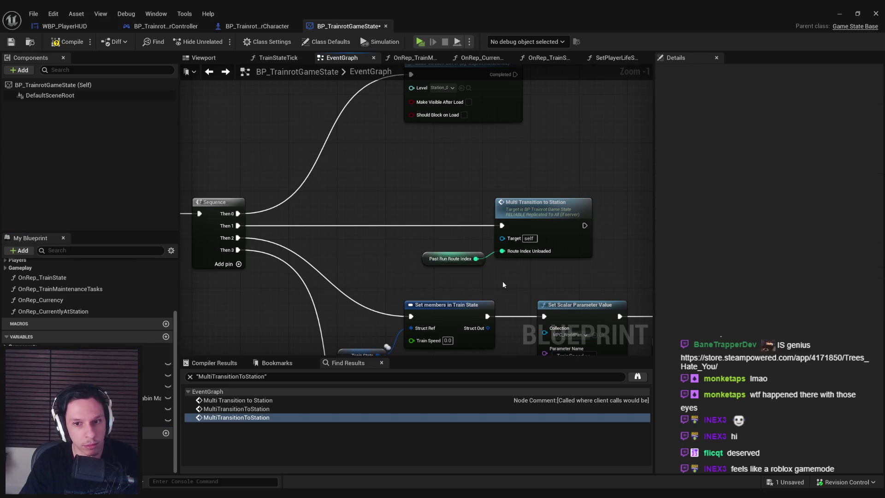
# Delete the transition call and its getter, reconnect Then 1 to Set members in Train State.
pyautogui.scroll(-2, 502, 281)
pyautogui.keyDown('ctrl'); pyautogui.click(454, 185); pyautogui.keyUp('ctrl')
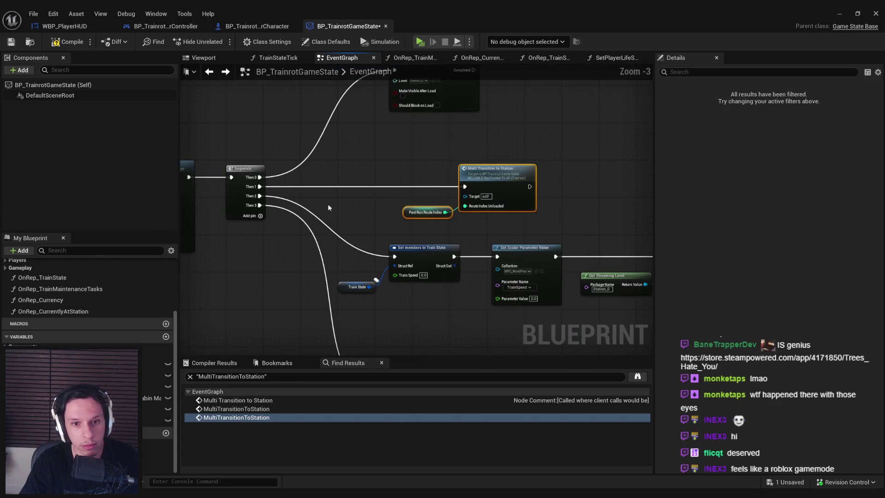
pyautogui.press('Delete')
pyautogui.moveTo(261, 188)
pyautogui.mouseDown()
pyautogui.moveTo(323, 240)
pyautogui.moveTo(395, 256)
pyautogui.mouseUp()
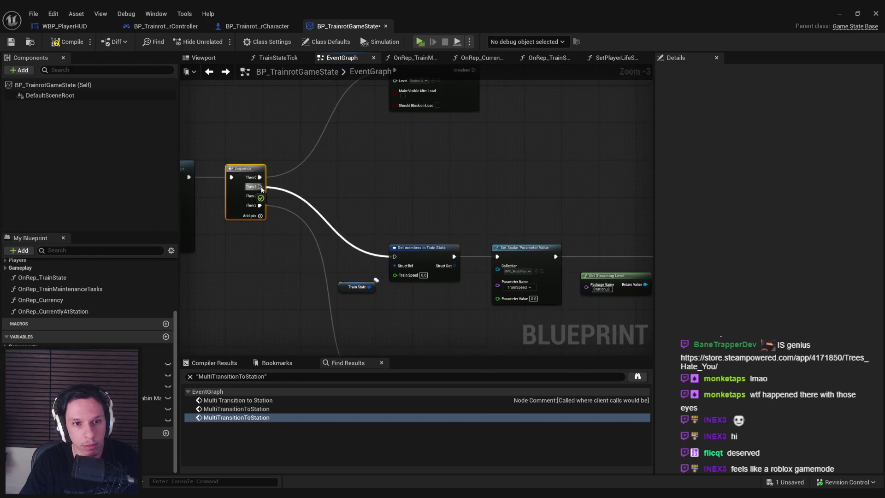
pyautogui.scroll(-3, 249, 216)
pyautogui.moveTo(254, 216); pyautogui.dragTo(595, 247)
pyautogui.scroll(3, 283, 235)
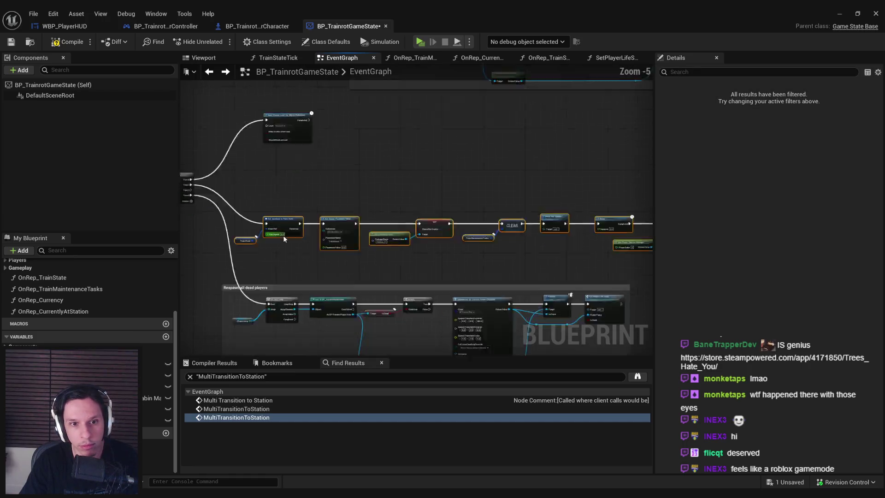
# Paste the Multi Transition to Station call and Past Run Route Index getter, wiring Sequence Then 2 into the call.
pyautogui.click(359, 215)
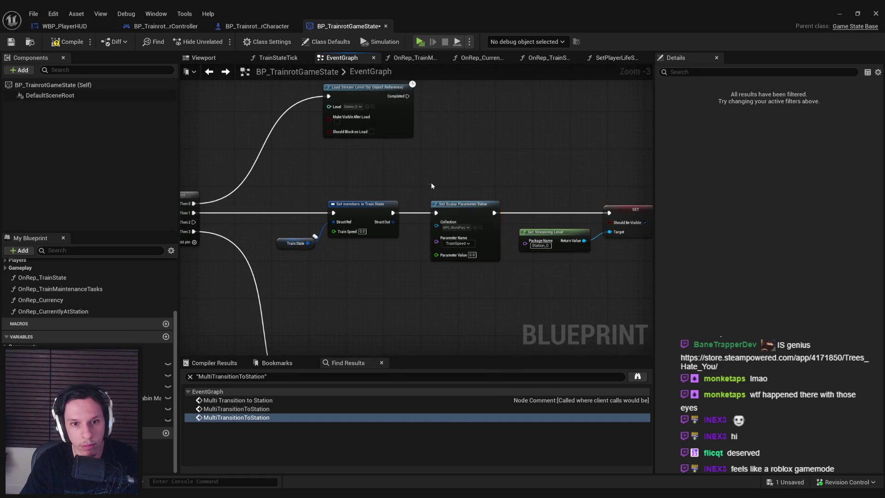
pyautogui.scroll(-3, 431, 182)
pyautogui.scroll(3, 418, 243)
pyautogui.scroll(-1, 419, 243)
pyautogui.moveTo(419, 242); pyautogui.dragTo(400, 282)
pyautogui.hotkey('ctrl', 'v')
pyautogui.scroll(3, 401, 283)
pyautogui.moveTo(215, 138); pyautogui.dragTo(400, 253)
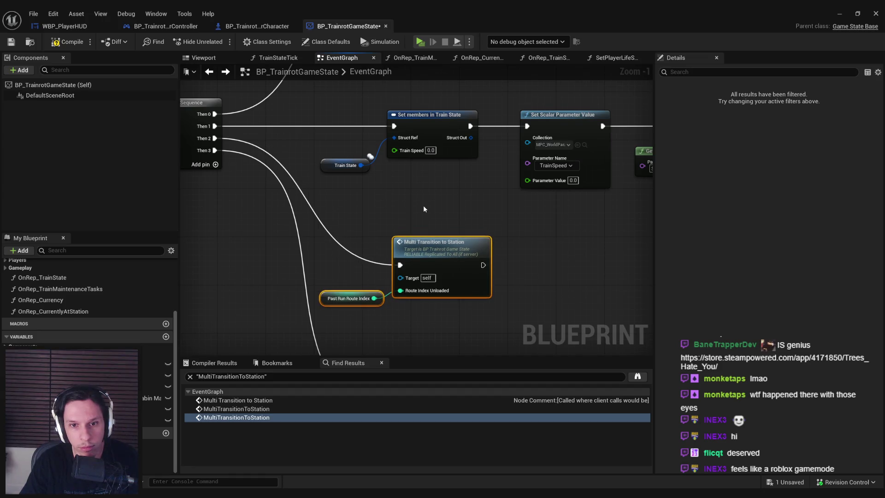
pyautogui.click(424, 206)
# Pan around the graph to review the Respawn section, Run Seed random-integer setter and Set Streaming Level nodes.
pyautogui.scroll(-4, 423, 205)
pyautogui.moveTo(288, 226); pyautogui.dragTo(391, 235)
pyautogui.scroll(2, 391, 236)
pyautogui.scroll(-3, 531, 251)
pyautogui.moveTo(531, 252)
pyautogui.mouseDown()
pyautogui.moveTo(422, 236)
pyautogui.moveTo(344, 261)
pyautogui.moveTo(402, 259)
pyautogui.mouseUp()
pyautogui.scroll(5, 344, 261)
pyautogui.scroll(-3, 343, 259)
pyautogui.scroll(1, 576, 256)
pyautogui.moveTo(286, 231); pyautogui.dragTo(480, 231)
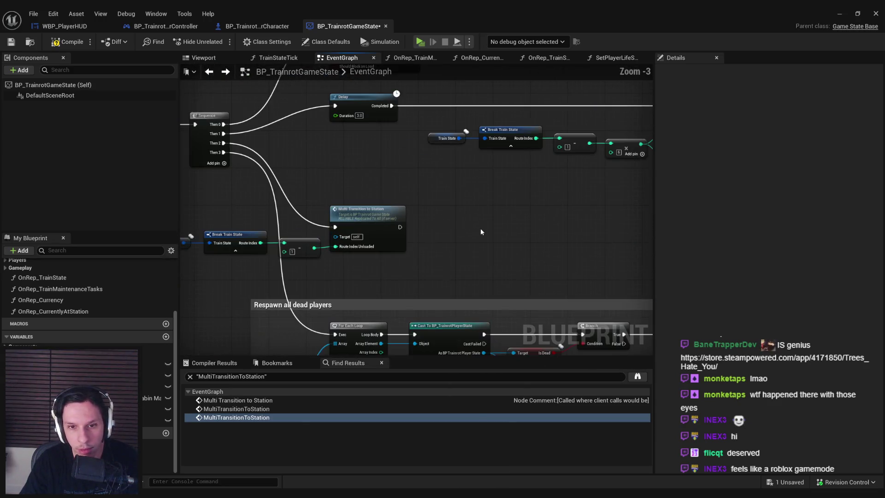
pyautogui.scroll(-1, 480, 231)
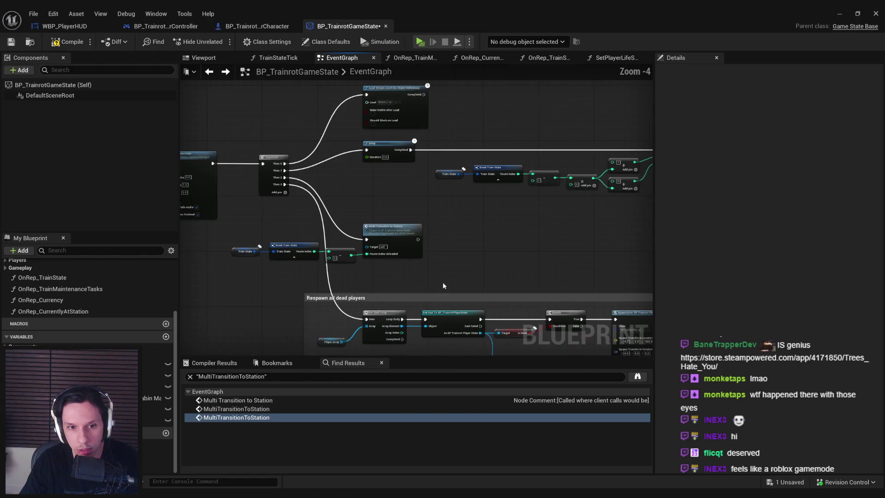
pyautogui.scroll(-2, 443, 281)
pyautogui.moveTo(443, 281); pyautogui.dragTo(555, 142)
pyautogui.scroll(3, 516, 298)
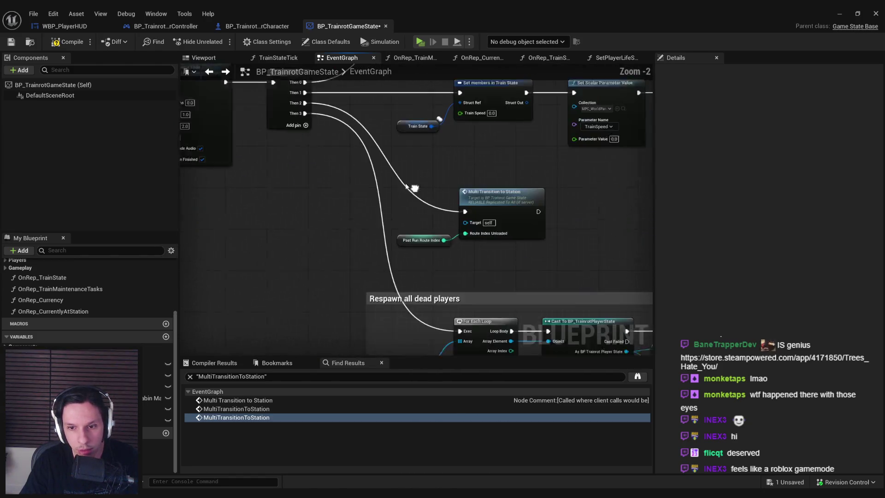
pyautogui.moveTo(516, 299)
pyautogui.mouseDown()
pyautogui.moveTo(501, 236)
pyautogui.moveTo(530, 294)
pyautogui.mouseUp()
pyautogui.scroll(-1, 406, 277)
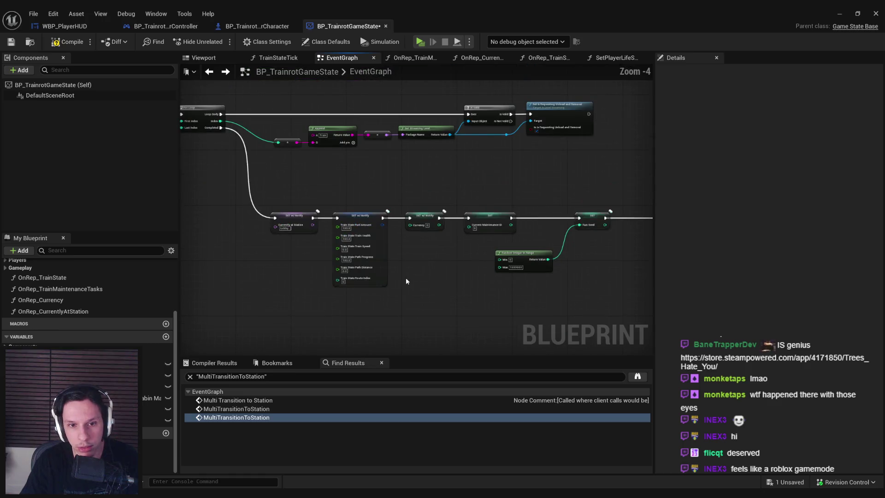
pyautogui.scroll(2, 291, 243)
pyautogui.scroll(-2, 324, 276)
pyautogui.moveTo(324, 277)
pyautogui.mouseDown()
pyautogui.moveTo(263, 283)
pyautogui.moveTo(443, 204)
pyautogui.moveTo(379, 197)
pyautogui.mouseUp()
pyautogui.scroll(2, 303, 297)
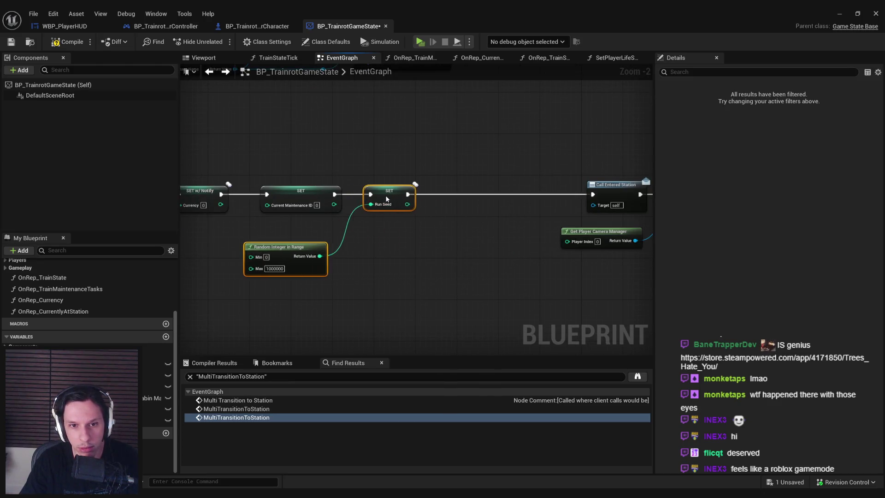
# Add a replicated PastRunRouteIndex setter between the Run Seed setter and Call Entered Station.
pyautogui.click(215, 335)
pyautogui.moveTo(156, 420); pyautogui.dragTo(450, 194)
pyautogui.click(465, 213)
pyautogui.scroll(-2, 475, 253)
pyautogui.scroll(2, 375, 163)
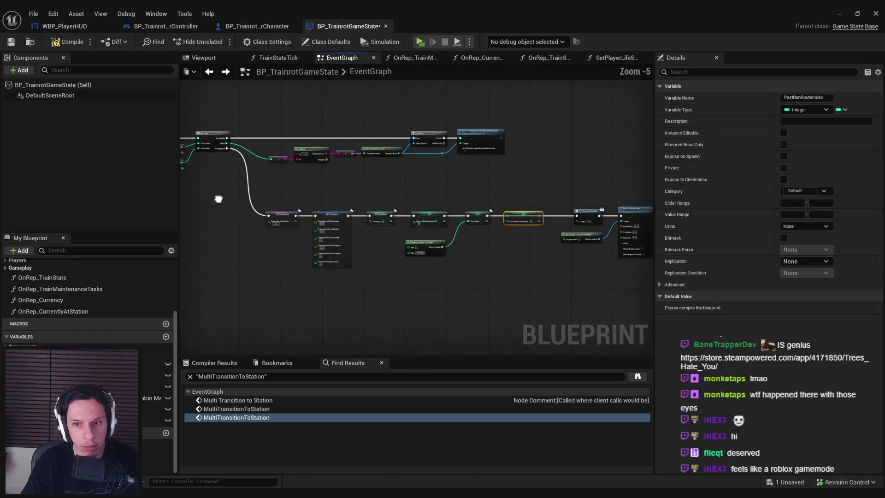
pyautogui.scroll(-1, 506, 228)
pyautogui.click(505, 228)
pyautogui.click(527, 205)
pyautogui.click(804, 261)
pyautogui.click(798, 280)
pyautogui.moveTo(501, 204); pyautogui.dragTo(464, 204)
pyautogui.moveTo(558, 203)
pyautogui.mouseDown()
pyautogui.moveTo(627, 204)
pyautogui.moveTo(537, 203)
pyautogui.mouseUp()
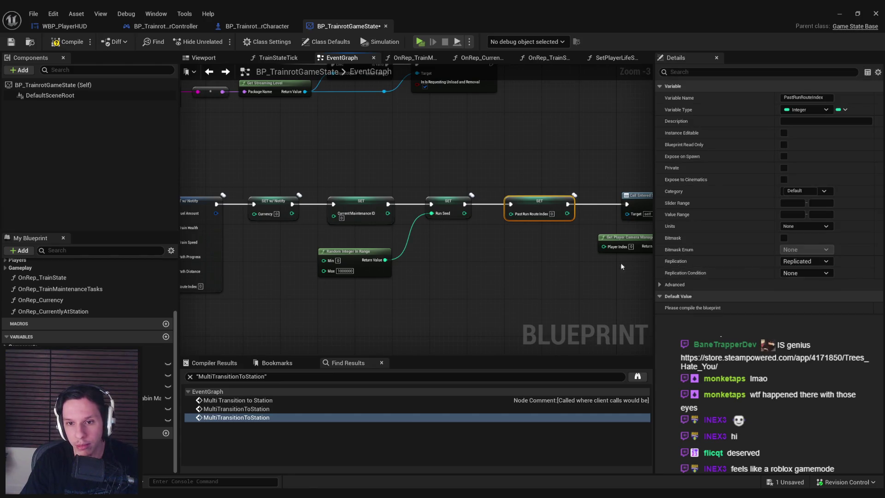
# Shift the reset setters right and chain a Past Run Route Index setter after the Currently at Station setter.
pyautogui.click(563, 271)
pyautogui.scroll(-2, 425, 251)
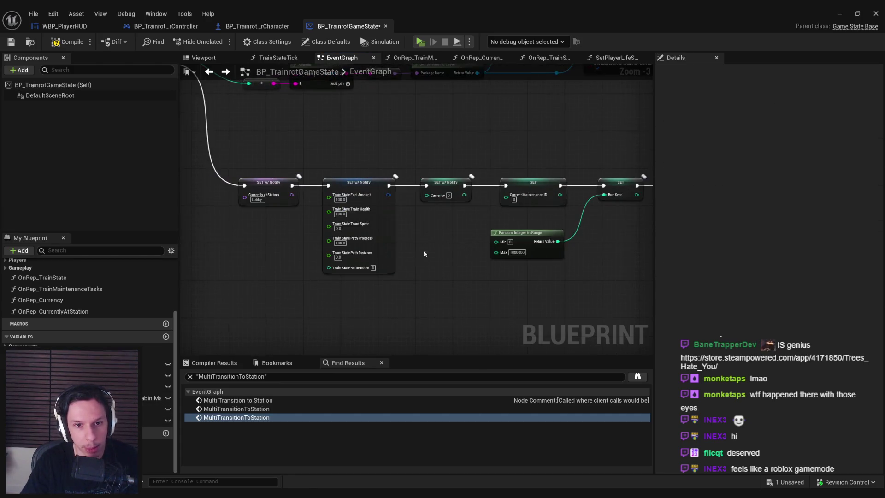
pyautogui.moveTo(273, 277); pyautogui.dragTo(410, 238)
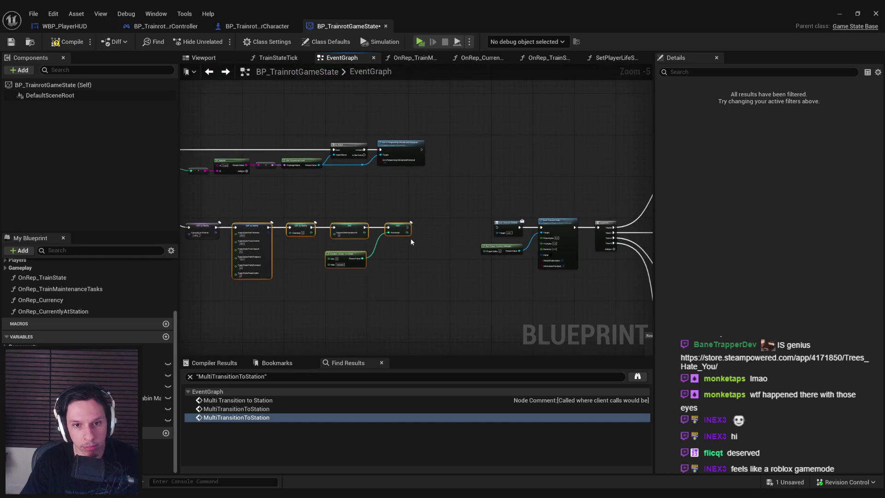
pyautogui.scroll(1, 410, 238)
pyautogui.moveTo(532, 230); pyautogui.dragTo(532, 229)
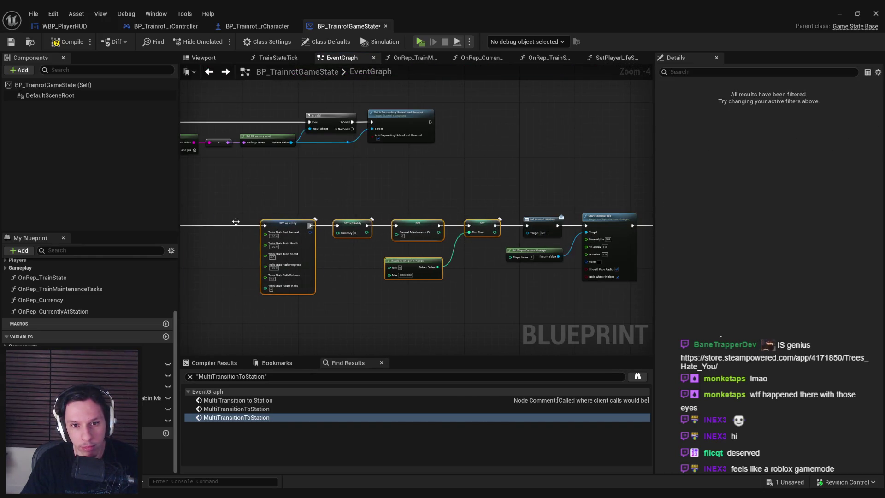
pyautogui.scroll(5, 342, 246)
pyautogui.moveTo(301, 243)
pyautogui.mouseDown()
pyautogui.moveTo(379, 253)
pyautogui.moveTo(368, 249)
pyautogui.mouseUp()
pyautogui.press('Escape')
pyautogui.moveTo(454, 249); pyautogui.dragTo(518, 249)
pyautogui.click(377, 255)
pyautogui.scroll(-2, 377, 255)
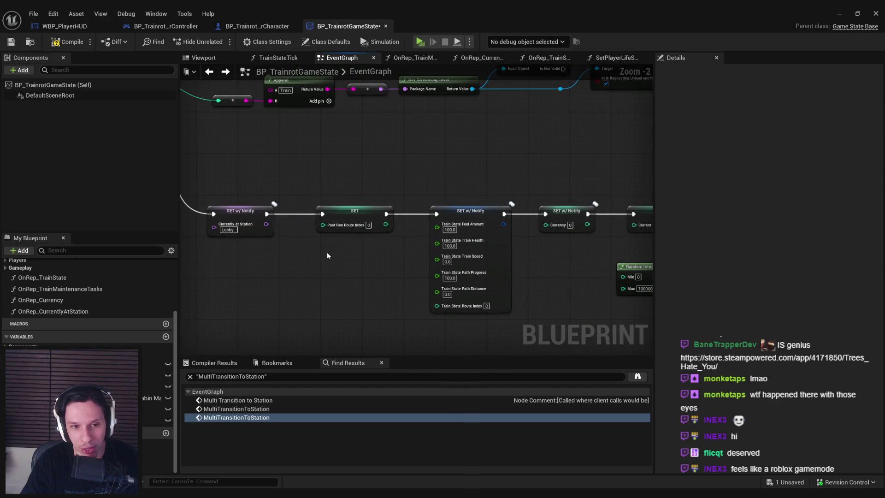
pyautogui.moveTo(327, 252); pyautogui.dragTo(425, 258)
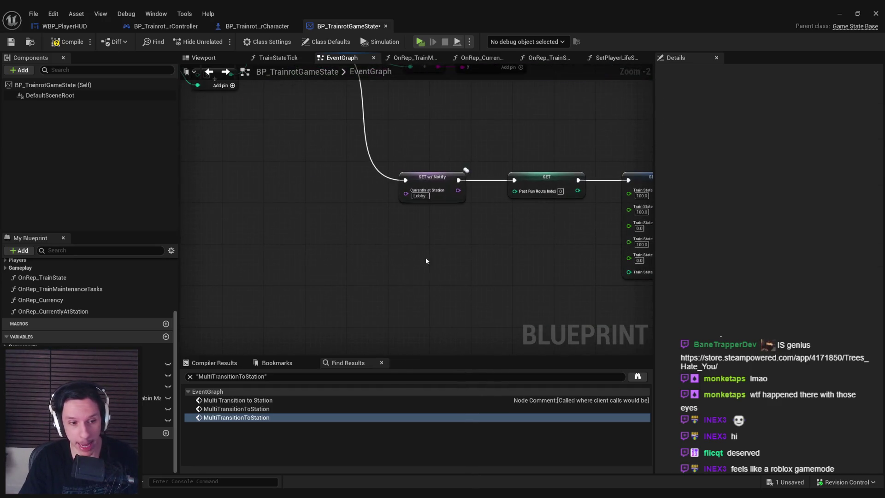
# Add a Train State getter, split it, and wire its Route Index into Past Run Route Index.
pyautogui.moveTo(156, 387); pyautogui.dragTo(424, 258)
pyautogui.click(441, 256)
pyautogui.rightClick(450, 245)
pyautogui.click(483, 284)
pyautogui.moveTo(469, 293); pyautogui.dragTo(529, 190)
pyautogui.moveTo(422, 292)
pyautogui.mouseDown()
pyautogui.moveTo(416, 266)
pyautogui.moveTo(411, 272)
pyautogui.mouseUp()
# Compile and save the BP_TrainrotGameState blueprint.
pyautogui.click(579, 256)
pyautogui.press('F7')
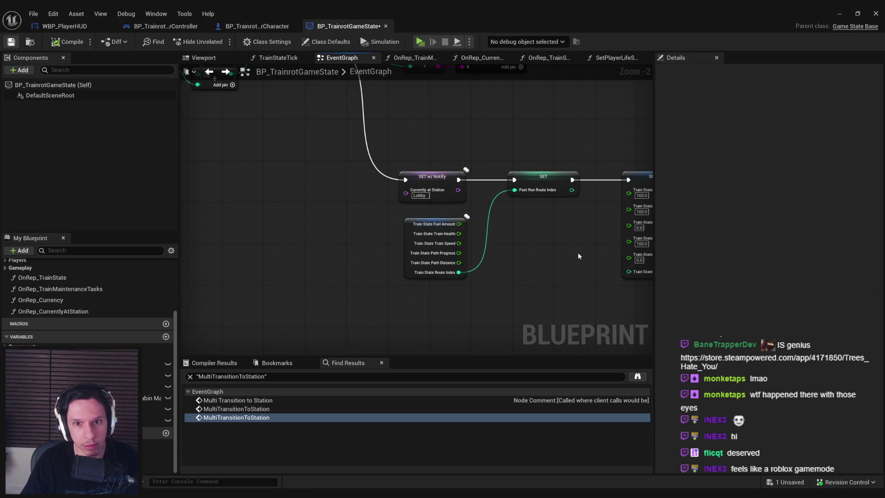
pyautogui.hotkey('ctrl', 's')
pyautogui.scroll(-3, 247, 219)
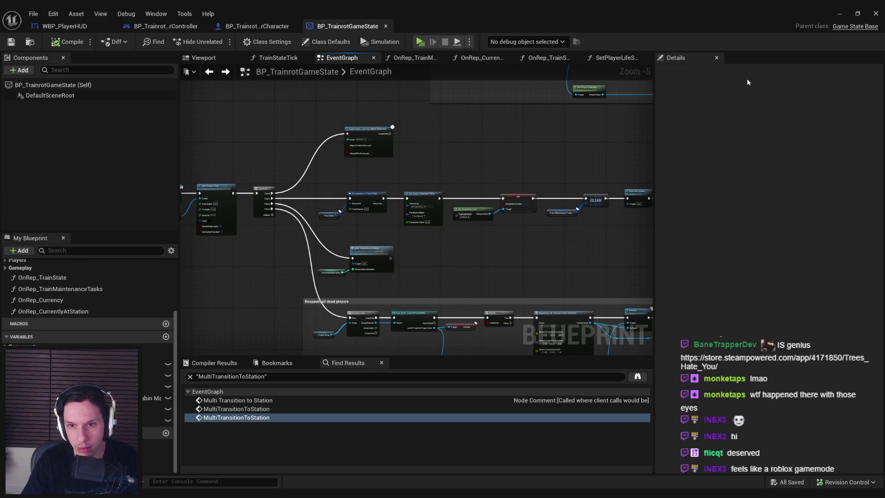
# Run a server-and-client PIE playtest, walk the player forward through the door, then stop it.
pyautogui.click(840, 13)
pyautogui.click(217, 41)
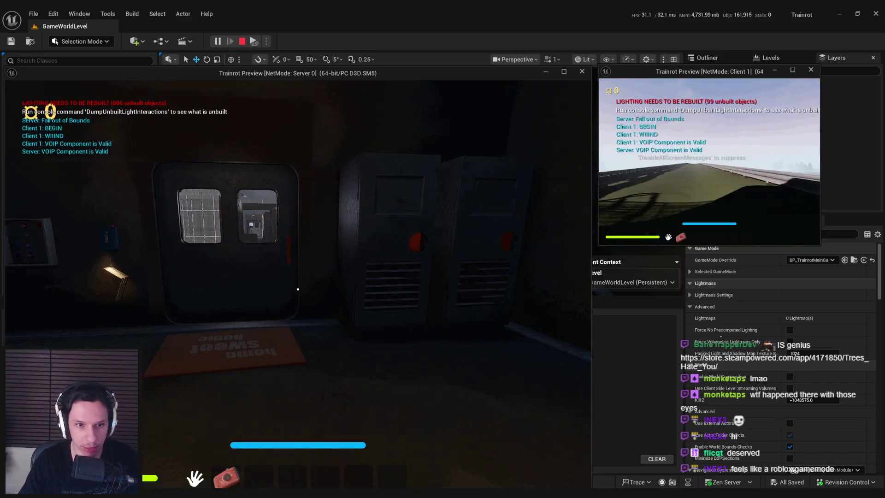
pyautogui.press('w')
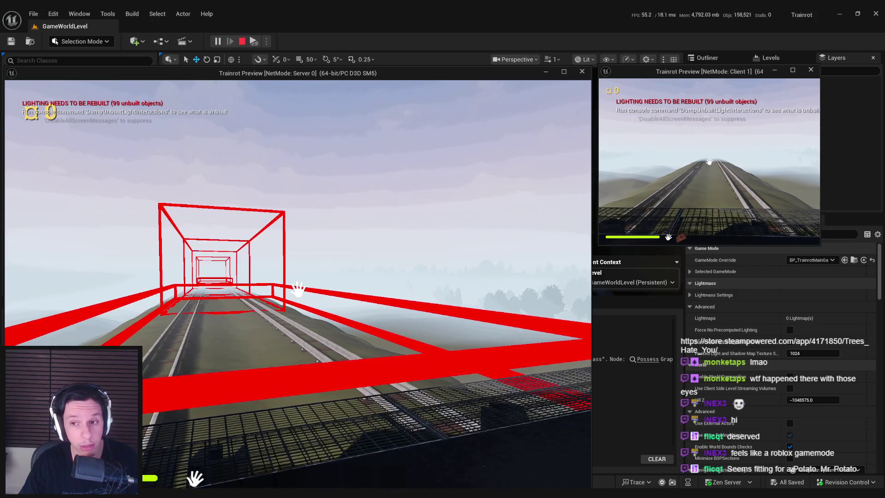
pyautogui.press('Escape')
pyautogui.click(315, 458)
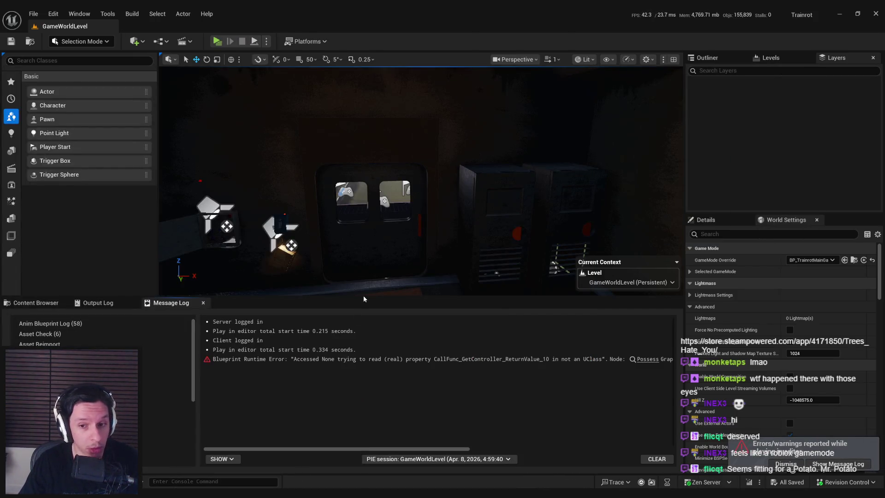
# Pan and zoom across the EventGraph to review the camera fade, Sequence, reset setters and respawn group.
pyautogui.scroll(-2, 477, 266)
pyautogui.scroll(2, 432, 228)
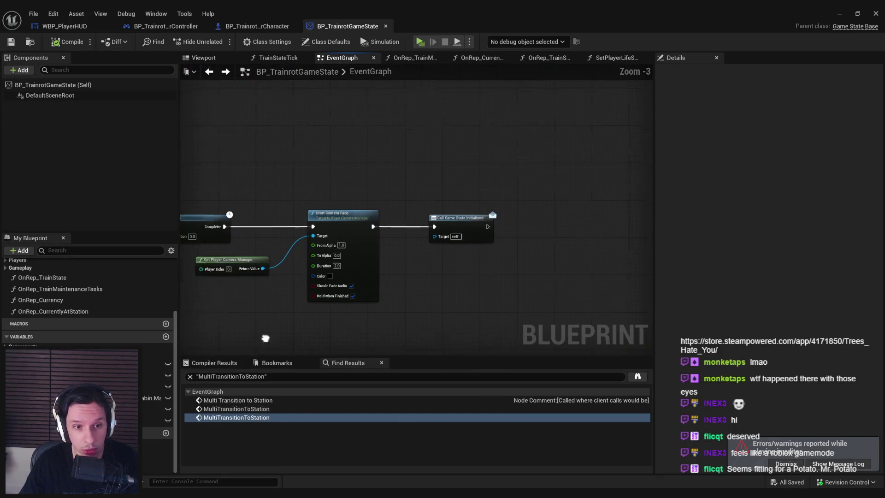
pyautogui.scroll(-2, 449, 289)
pyautogui.scroll(2, 577, 260)
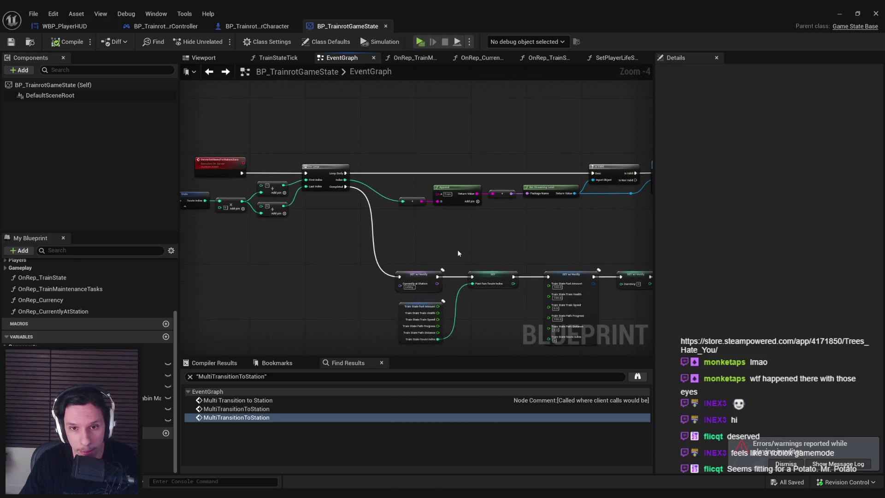
pyautogui.moveTo(458, 252); pyautogui.dragTo(248, 213)
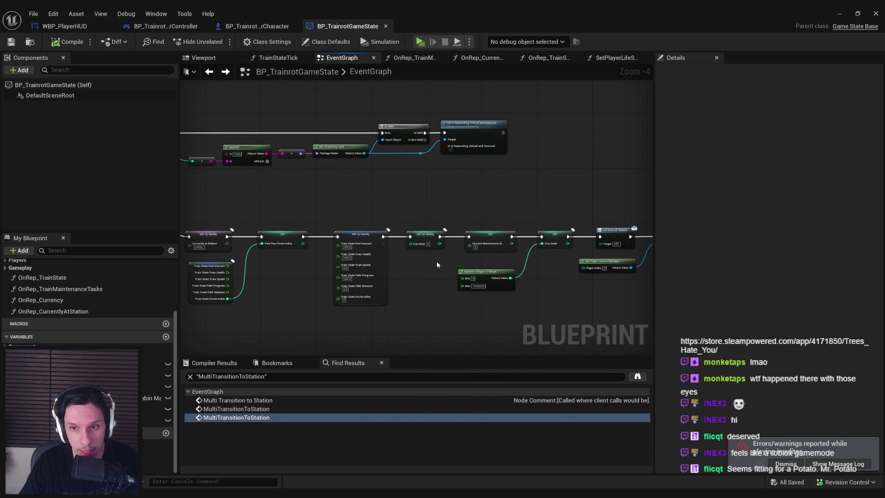
pyautogui.moveTo(450, 273); pyautogui.dragTo(382, 263)
pyautogui.moveTo(507, 245)
pyautogui.mouseDown()
pyautogui.moveTo(493, 236)
pyautogui.moveTo(412, 262)
pyautogui.moveTo(423, 284)
pyautogui.mouseUp()
pyautogui.scroll(2, 359, 291)
pyautogui.moveTo(358, 291)
pyautogui.mouseDown()
pyautogui.moveTo(506, 281)
pyautogui.moveTo(378, 244)
pyautogui.mouseUp()
pyautogui.scroll(-2, 506, 282)
pyautogui.scroll(2, 355, 253)
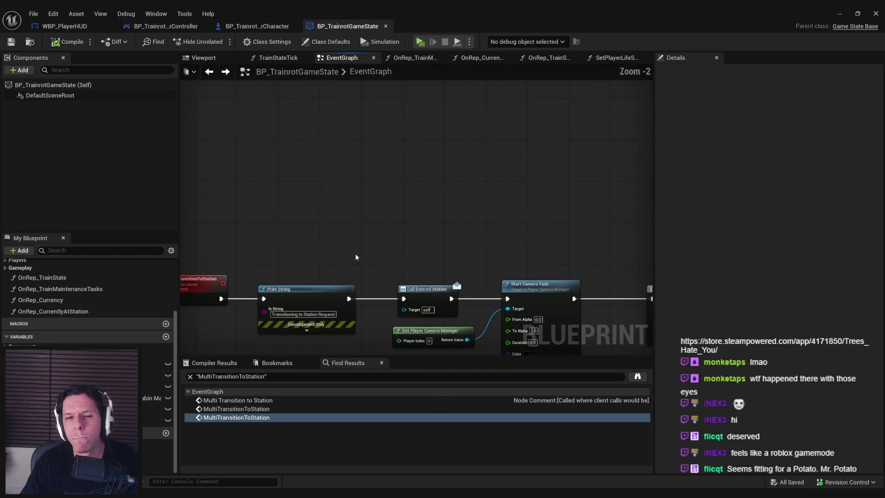
pyautogui.scroll(-3, 416, 289)
pyautogui.moveTo(416, 289)
pyautogui.mouseDown()
pyautogui.moveTo(513, 237)
pyautogui.moveTo(550, 199)
pyautogui.moveTo(511, 272)
pyautogui.moveTo(480, 292)
pyautogui.mouseUp()
pyautogui.scroll(3, 550, 199)
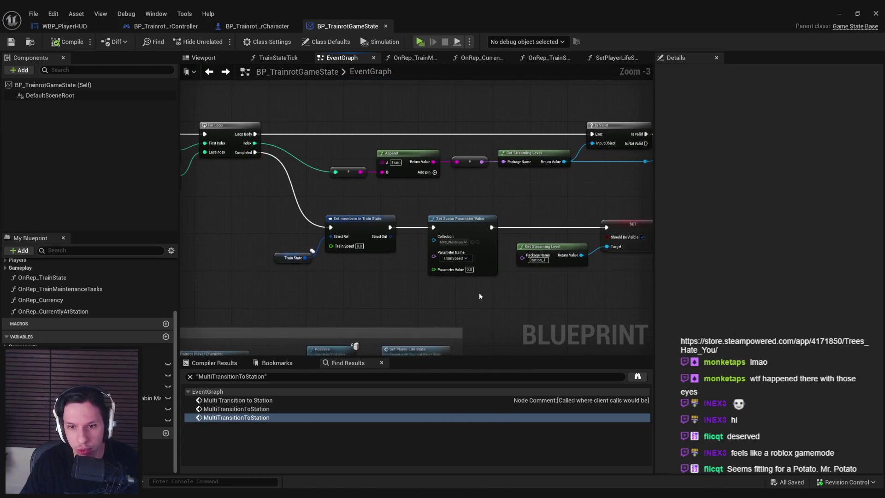
pyautogui.scroll(-2, 478, 294)
pyautogui.moveTo(304, 306)
pyautogui.mouseDown()
pyautogui.moveTo(365, 276)
pyautogui.moveTo(415, 217)
pyautogui.moveTo(327, 272)
pyautogui.moveTo(192, 252)
pyautogui.moveTo(529, 251)
pyautogui.mouseUp()
pyautogui.scroll(-1, 442, 258)
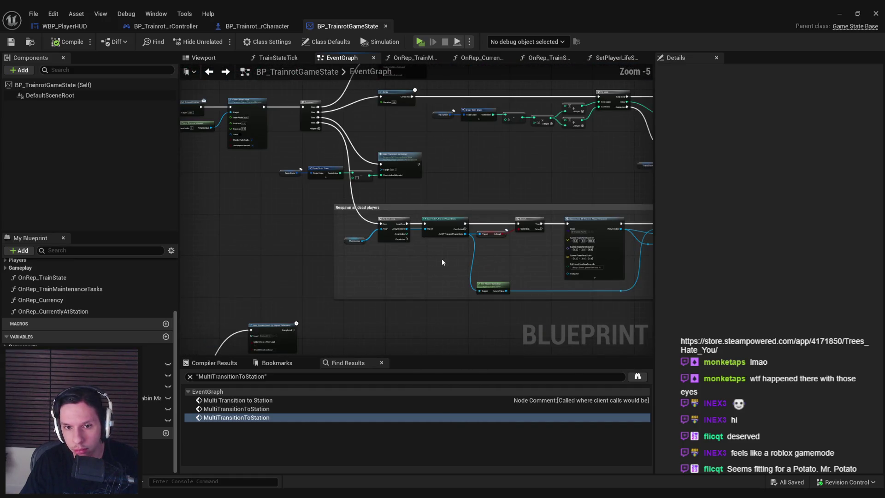
pyautogui.scroll(-2, 272, 266)
pyautogui.moveTo(272, 266)
pyautogui.mouseDown()
pyautogui.moveTo(348, 229)
pyautogui.moveTo(455, 198)
pyautogui.mouseUp()
pyautogui.moveTo(379, 229)
pyautogui.mouseDown()
pyautogui.moveTo(421, 185)
pyautogui.moveTo(502, 171)
pyautogui.mouseUp()
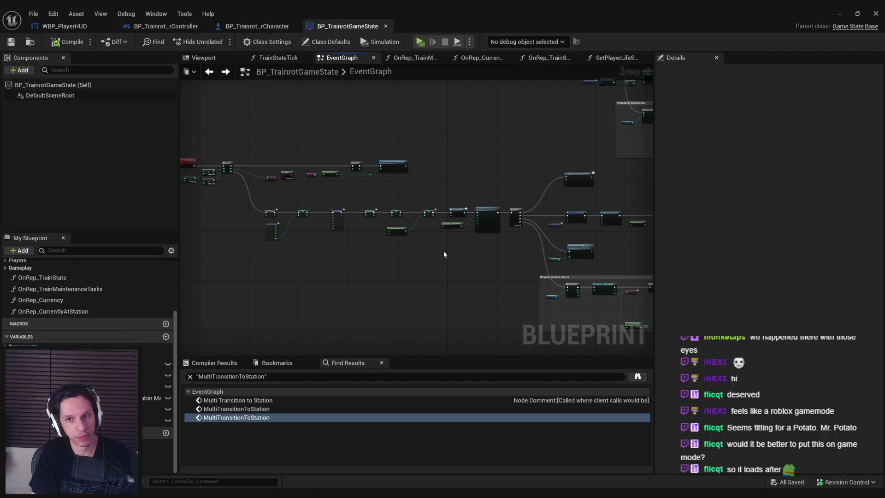
# Bring the Sequence and setter chain into view and open the node actions menu beside the Sequence.
pyautogui.scroll(4, 443, 254)
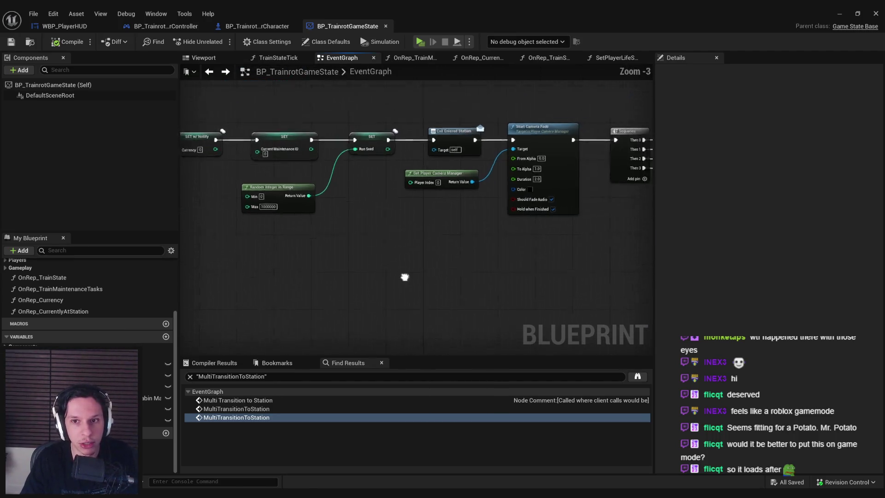
pyautogui.scroll(-3, 405, 277)
pyautogui.scroll(2, 344, 243)
pyautogui.scroll(-4, 377, 291)
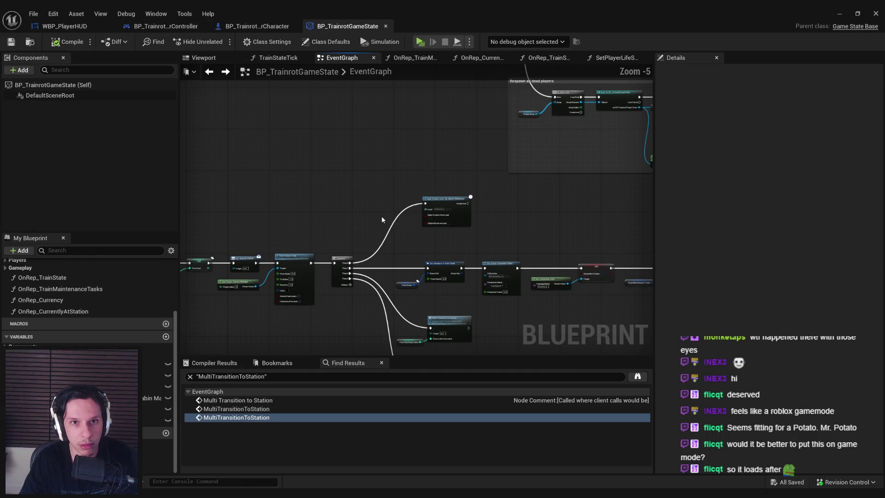
pyautogui.scroll(3, 376, 291)
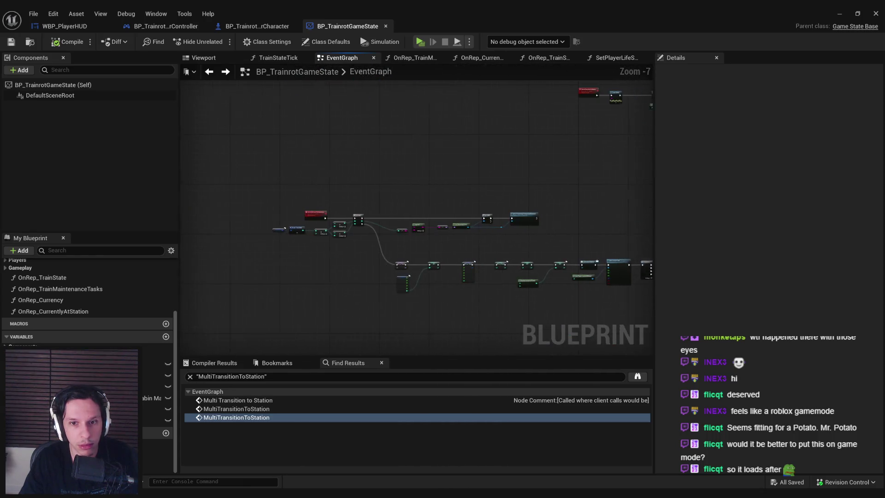
pyautogui.scroll(2, 533, 240)
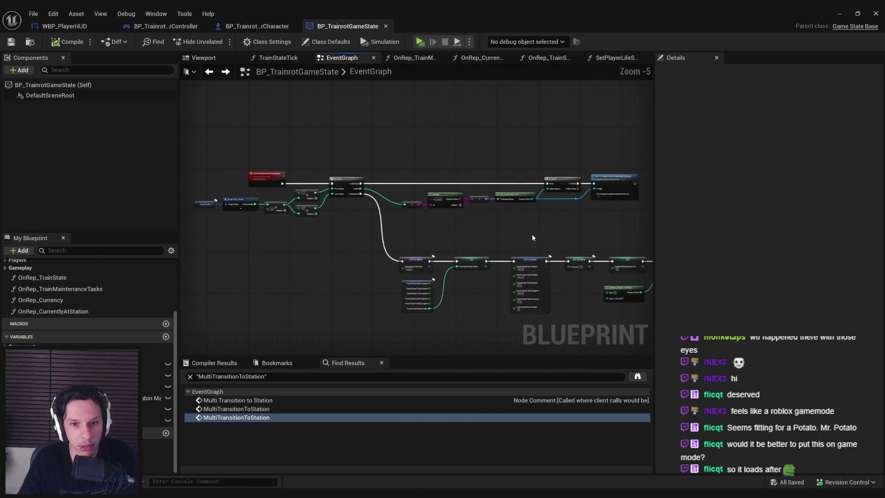
pyautogui.scroll(-2, 525, 236)
pyautogui.scroll(3, 454, 265)
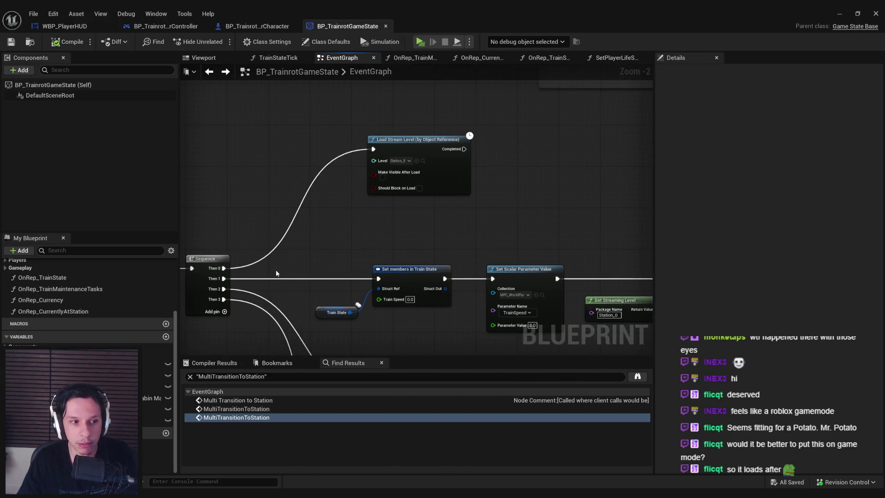
pyautogui.scroll(-3, 282, 274)
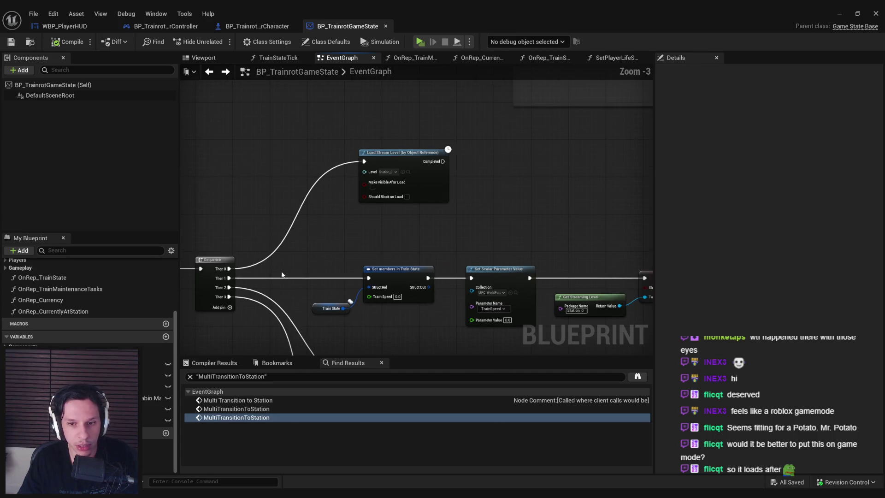
pyautogui.moveTo(340, 251); pyautogui.dragTo(448, 224)
pyautogui.scroll(2, 444, 220)
pyautogui.rightClick(507, 227)
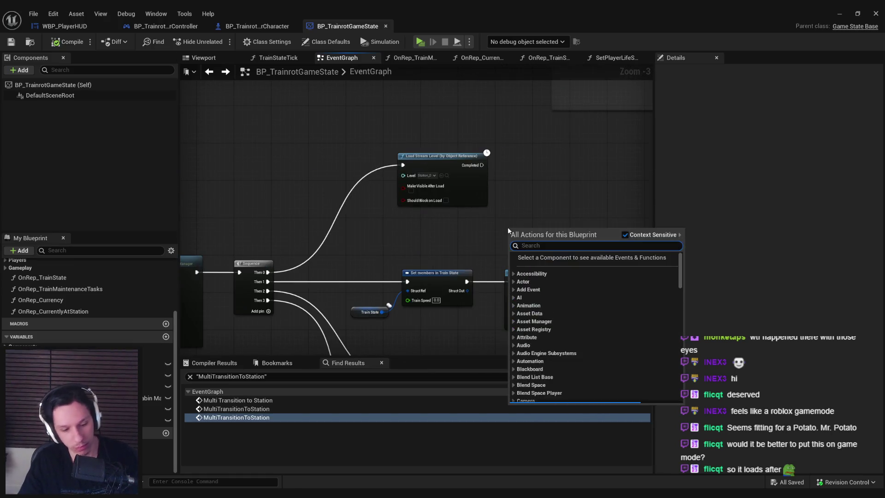
# Search all actions for a level travel node and add a Server Travel node.
pyautogui.write('server load')
pyautogui.press('BackSpace')
pyautogui.press('BackSpace')
pyautogui.press('BackSpace')
pyautogui.write('stream')
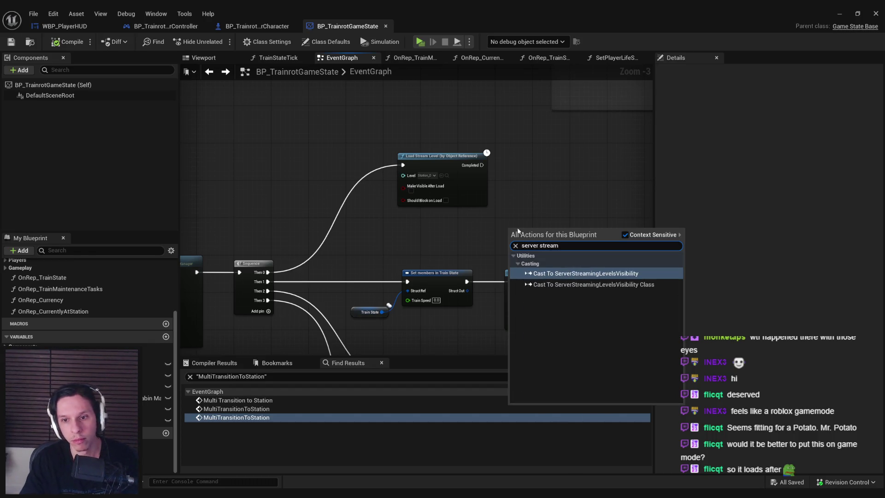
pyautogui.click(626, 234)
pyautogui.write('stream')
pyautogui.hotkey('ctrl', 'a')
pyautogui.press('BackSpace')
pyautogui.write('load level')
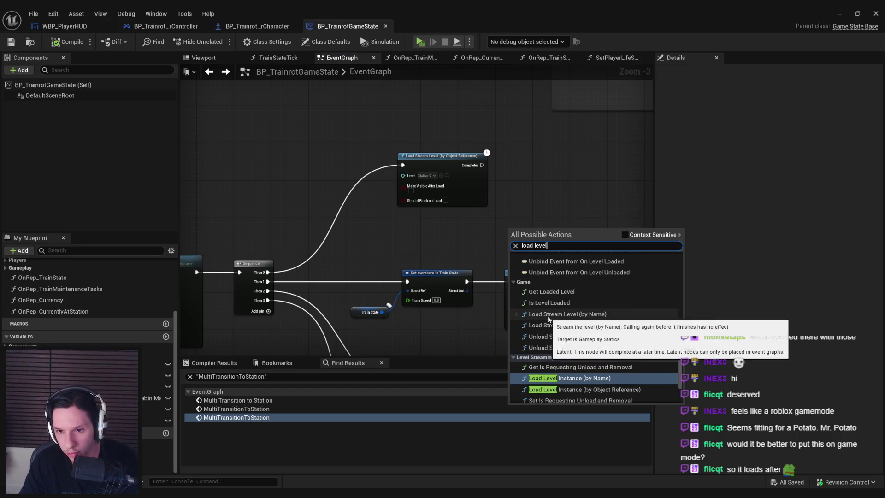
pyautogui.scroll(3, 559, 337)
pyautogui.scroll(5, 559, 338)
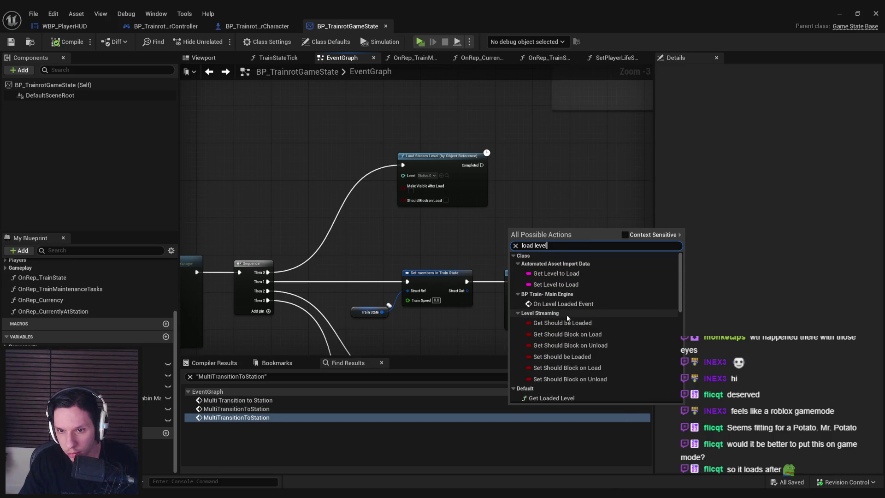
pyautogui.hotkey('ctrl', 'a')
pyautogui.write('trav')
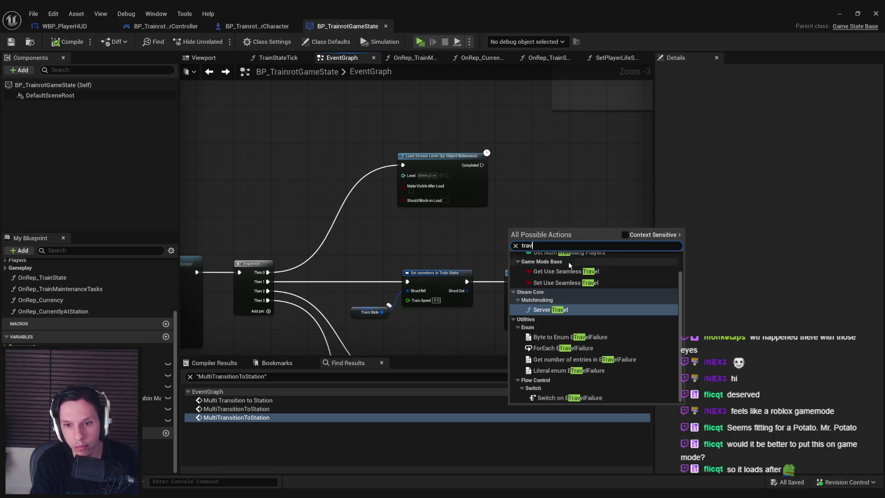
pyautogui.click(553, 310)
# Make Server Travel absolute with GameWorldLevel as destination, placed beside and fed by the Sequence's first output.
pyautogui.scroll(2, 554, 253)
pyautogui.moveTo(554, 253)
pyautogui.mouseDown()
pyautogui.moveTo(554, 173)
pyautogui.moveTo(572, 174)
pyautogui.mouseUp()
pyautogui.click(544, 198)
pyautogui.scroll(-2, 543, 159)
pyautogui.moveTo(596, 174)
pyautogui.mouseDown()
pyautogui.moveTo(425, 224)
pyautogui.moveTo(323, 272)
pyautogui.mouseUp()
pyautogui.moveTo(423, 239)
pyautogui.mouseDown()
pyautogui.moveTo(395, 207)
pyautogui.moveTo(397, 155)
pyautogui.mouseUp()
pyautogui.click(395, 207)
pyautogui.click(406, 259)
# Compile the updated BP_TrainrotGameState blueprint and return to the level editor.
pyautogui.scroll(-2, 460, 232)
pyautogui.scroll(1, 460, 231)
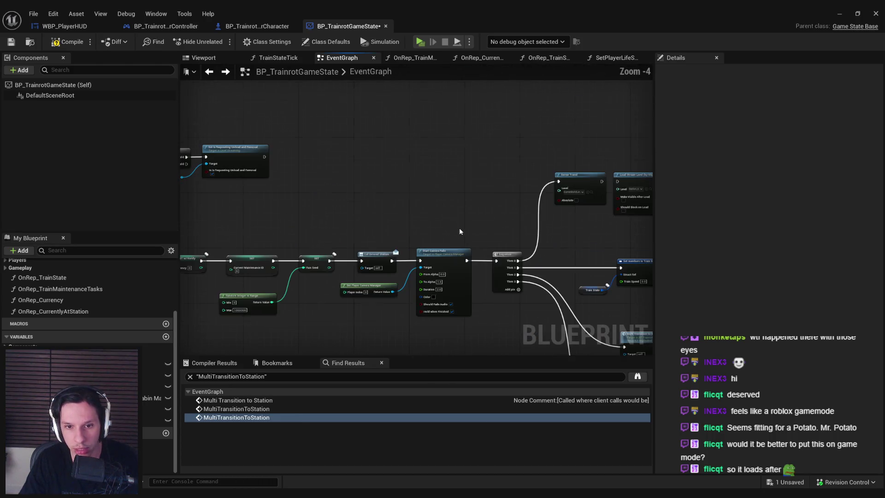
pyautogui.moveTo(365, 232)
pyautogui.mouseDown()
pyautogui.moveTo(420, 198)
pyautogui.moveTo(519, 237)
pyautogui.mouseUp()
pyautogui.scroll(-1, 589, 237)
pyautogui.moveTo(583, 234); pyautogui.dragTo(306, 213)
pyautogui.scroll(1, 595, 184)
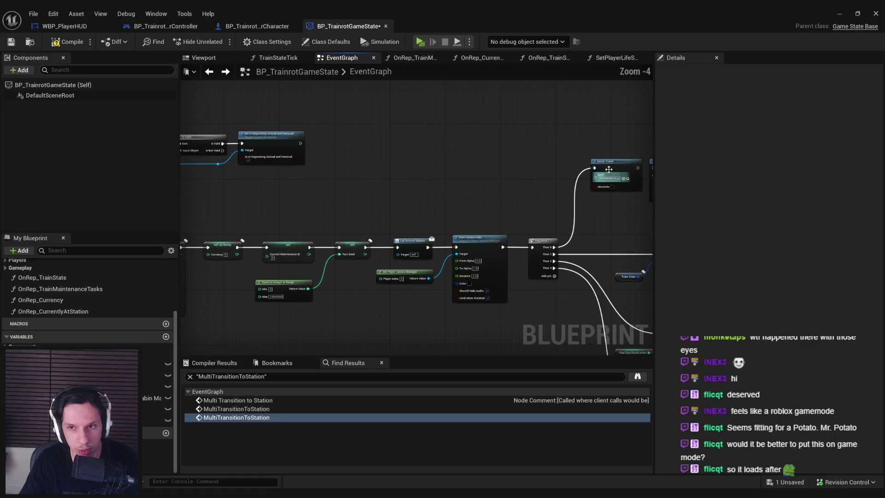
pyautogui.click(62, 45)
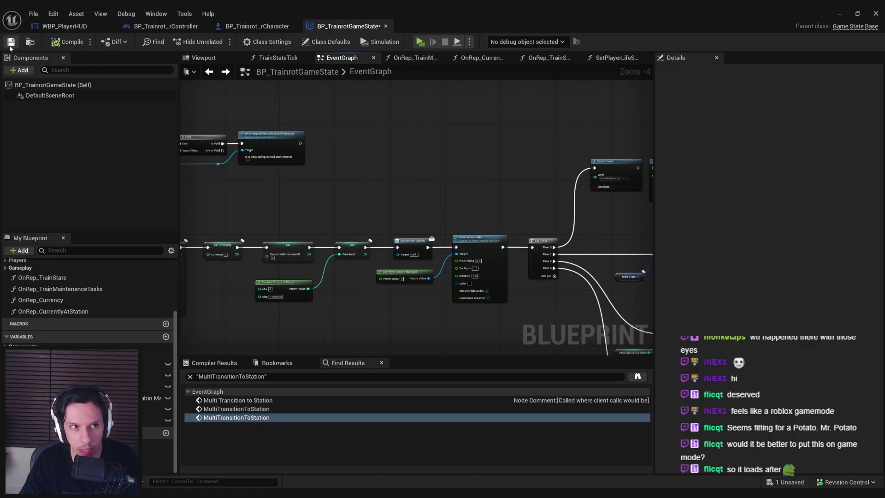
pyautogui.click(840, 14)
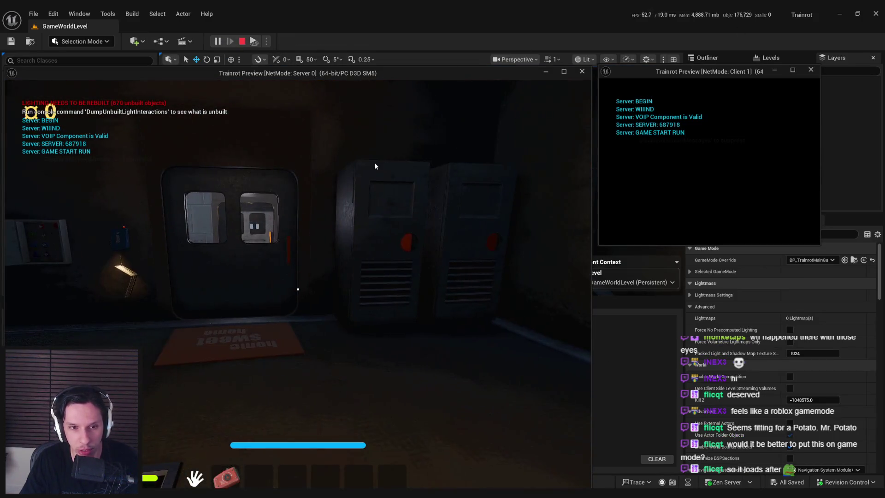
# In the server view, walk toward the door and back, then hit the client's character to damage it.
pyautogui.click(404, 184)
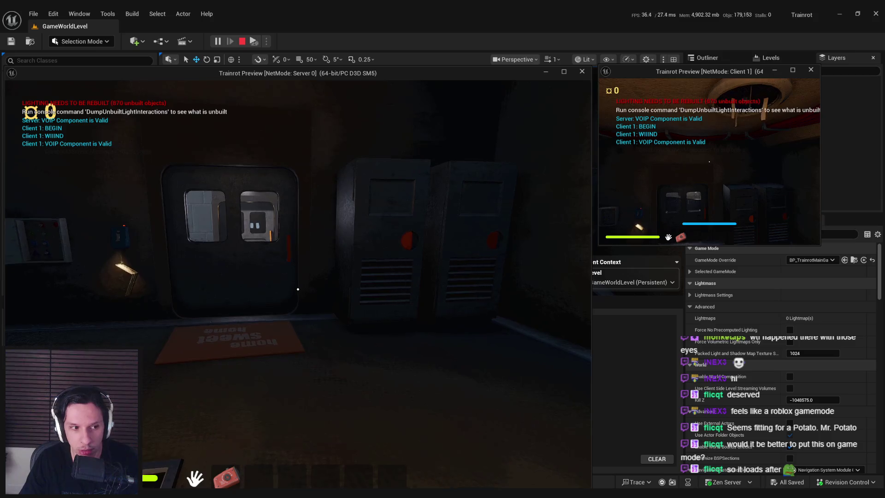
pyautogui.press('w')
pyautogui.press('s')
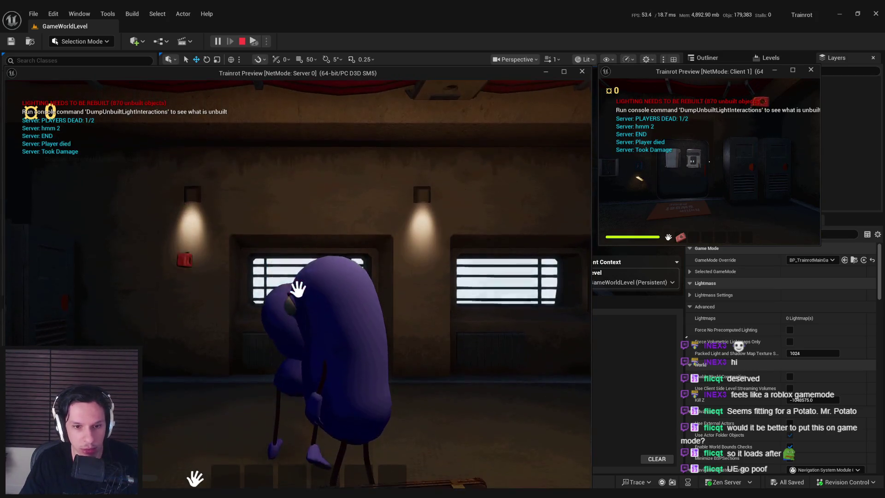
pyautogui.click(722, 155)
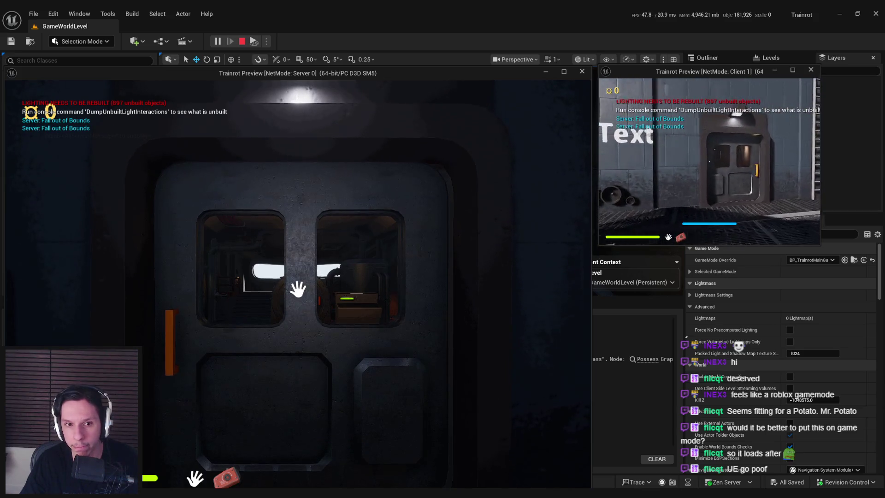
# Walk the respawned player into the train car, interact with the panel, and end the PIE session.
pyautogui.press('w')
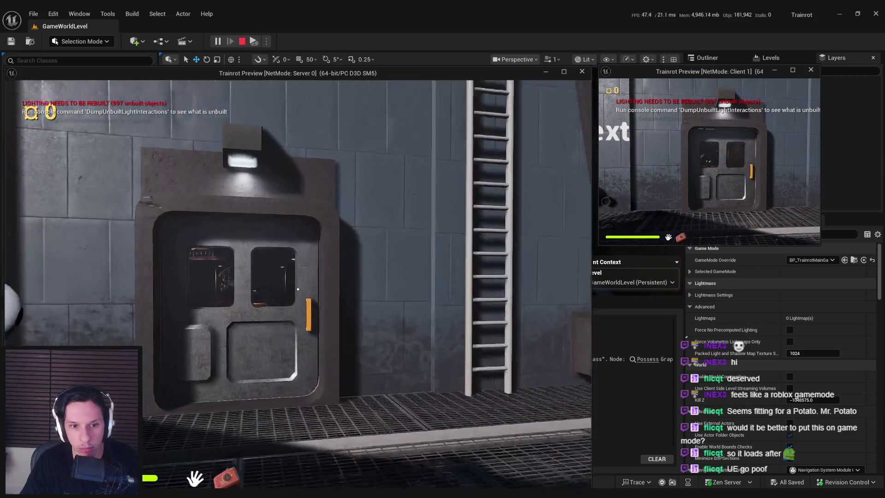
pyautogui.press('s')
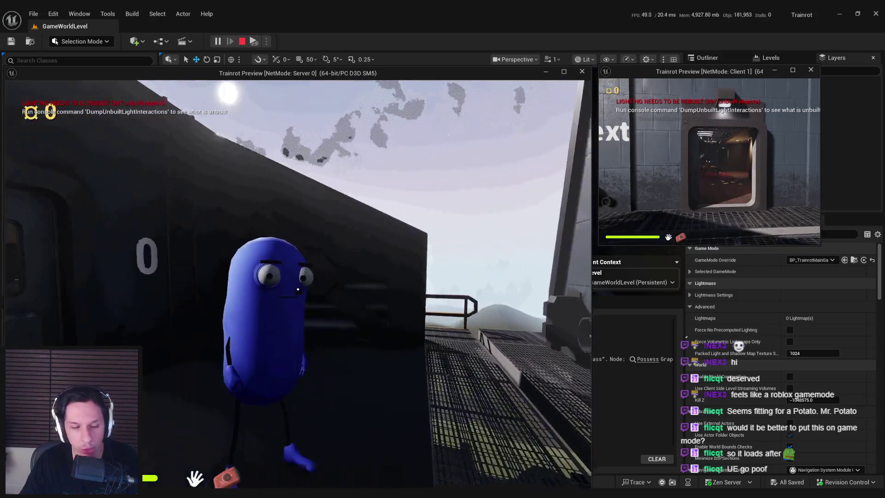
pyautogui.press('w')
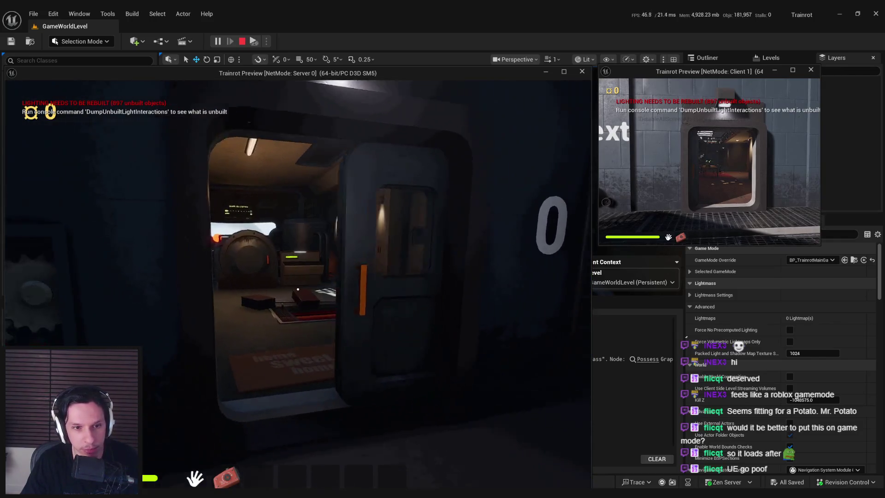
pyautogui.click(298, 289)
pyautogui.press('Escape')
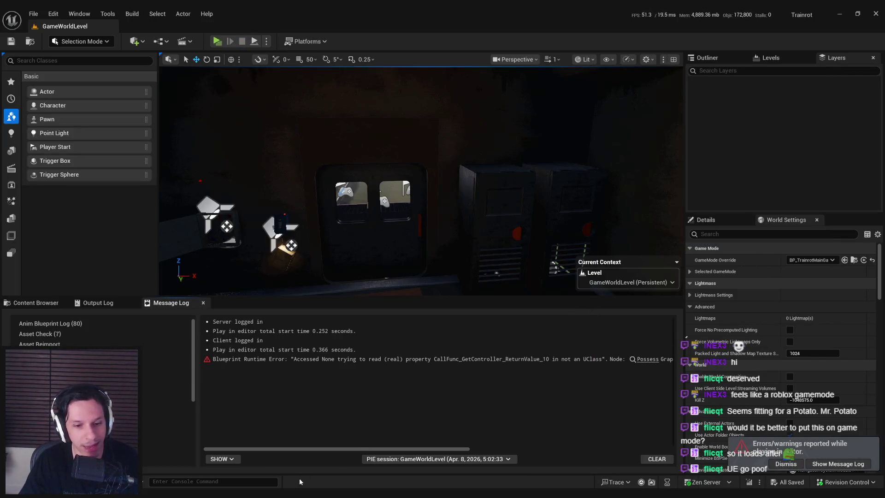
# Bring the game state blueprint forward and review the Is Valid, streaming, Sequence and Camera Fade nodes.
pyautogui.click(305, 477)
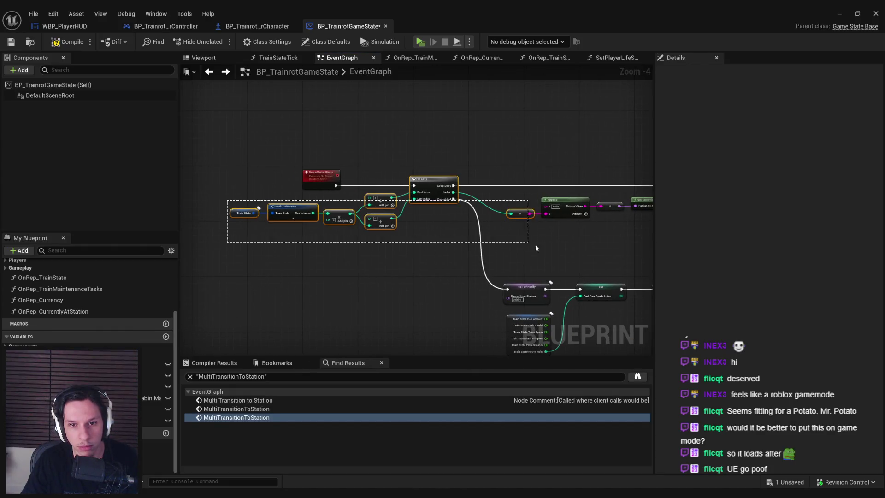
pyautogui.moveTo(535, 247); pyautogui.dragTo(536, 245)
pyautogui.moveTo(212, 155); pyautogui.dragTo(590, 244)
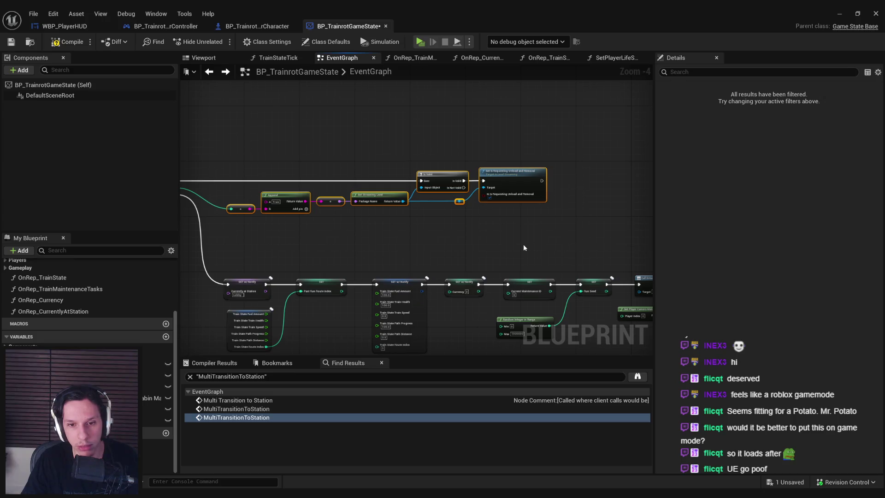
pyautogui.moveTo(265, 249); pyautogui.dragTo(410, 220)
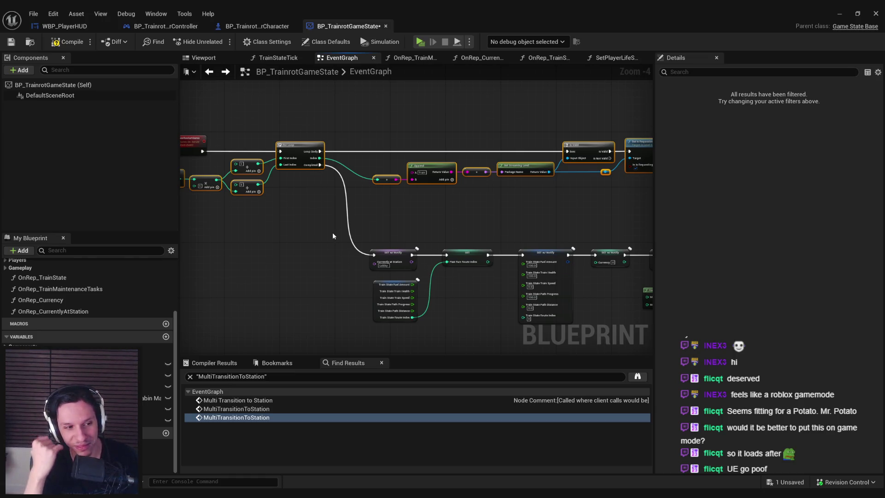
pyautogui.moveTo(332, 235); pyautogui.dragTo(269, 241)
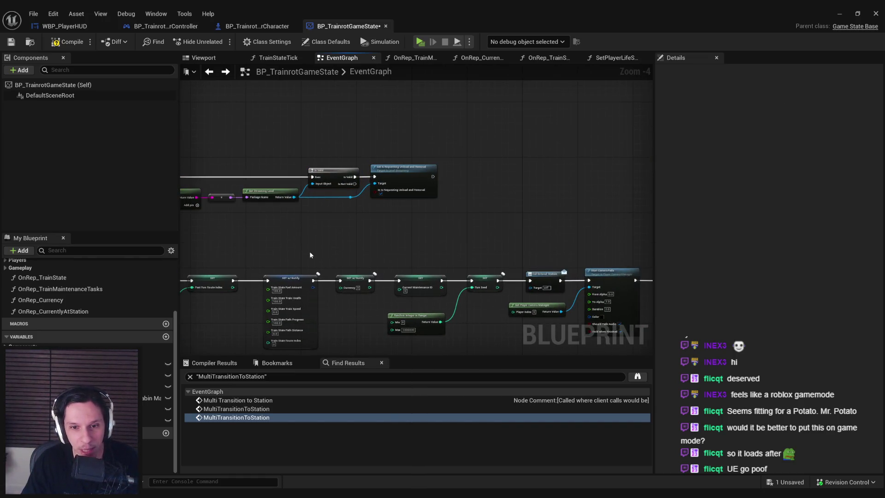
pyautogui.scroll(2, 362, 309)
pyautogui.scroll(-2, 361, 309)
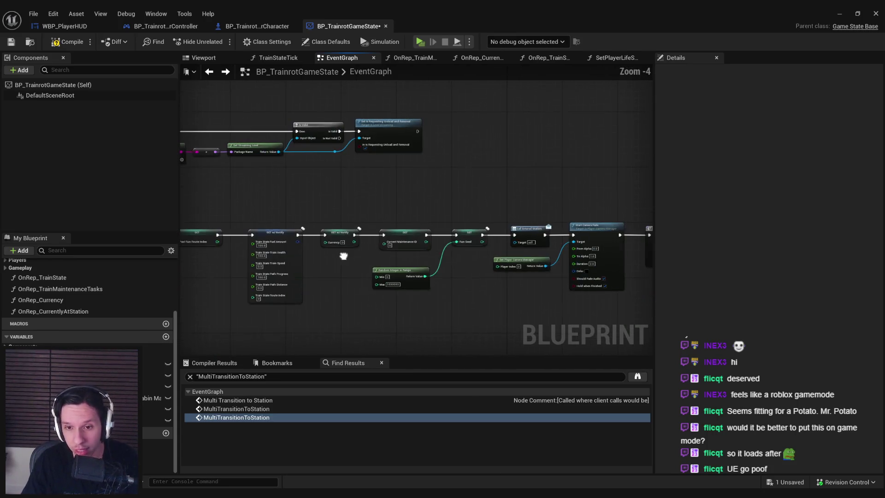
pyautogui.moveTo(342, 264); pyautogui.dragTo(209, 269)
pyautogui.scroll(2, 372, 272)
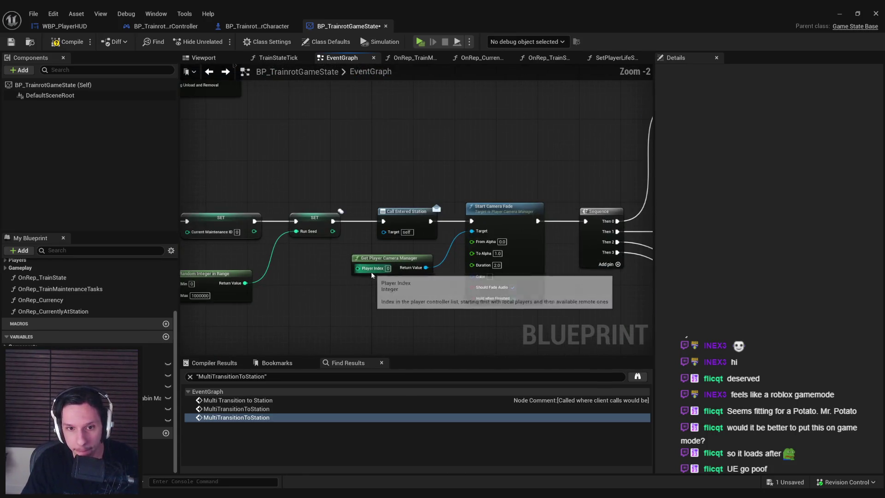
pyautogui.scroll(-1, 372, 272)
pyautogui.moveTo(291, 296)
pyautogui.mouseDown()
pyautogui.moveTo(228, 284)
pyautogui.moveTo(53, 301)
pyautogui.mouseUp()
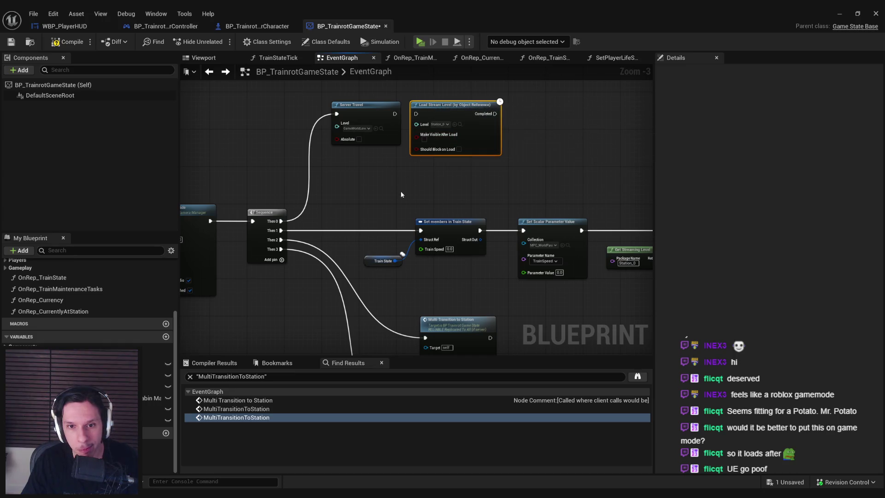
# Look over the Sequence's Server Travel branch and the ServerRestartGame event with its For Loop.
pyautogui.scroll(-1, 330, 197)
pyautogui.moveTo(330, 197); pyautogui.dragTo(313, 200)
pyautogui.scroll(1, 324, 200)
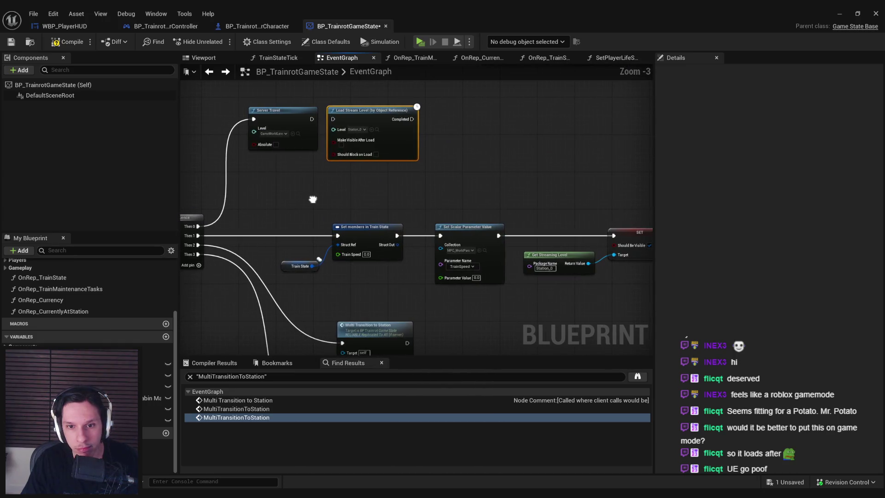
pyautogui.scroll(-1, 313, 199)
pyautogui.moveTo(525, 211); pyautogui.dragTo(298, 168)
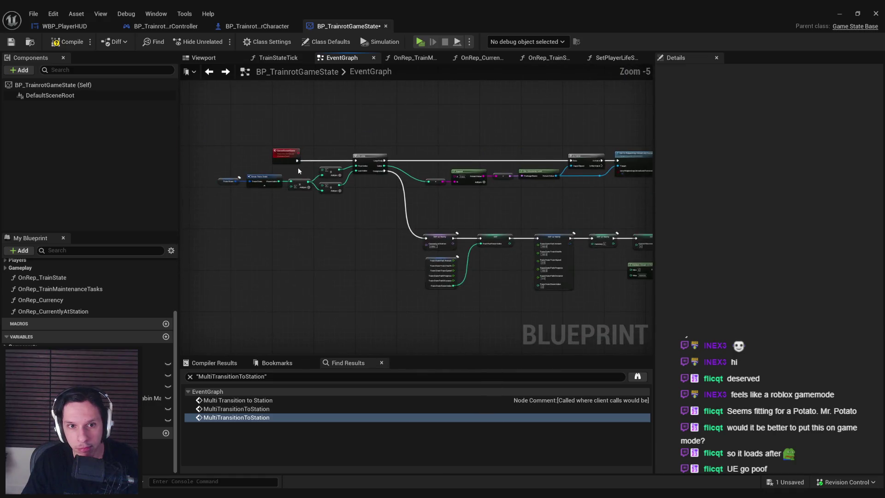
pyautogui.scroll(2, 299, 173)
pyautogui.scroll(-1, 299, 172)
pyautogui.moveTo(406, 206)
pyautogui.mouseDown()
pyautogui.moveTo(327, 206)
pyautogui.moveTo(535, 253)
pyautogui.mouseUp()
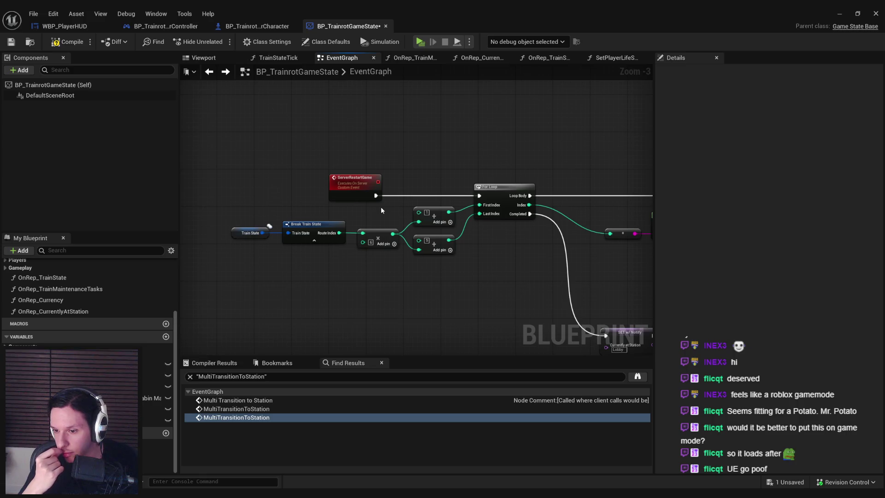
pyautogui.scroll(1, 381, 206)
pyautogui.scroll(-1, 385, 242)
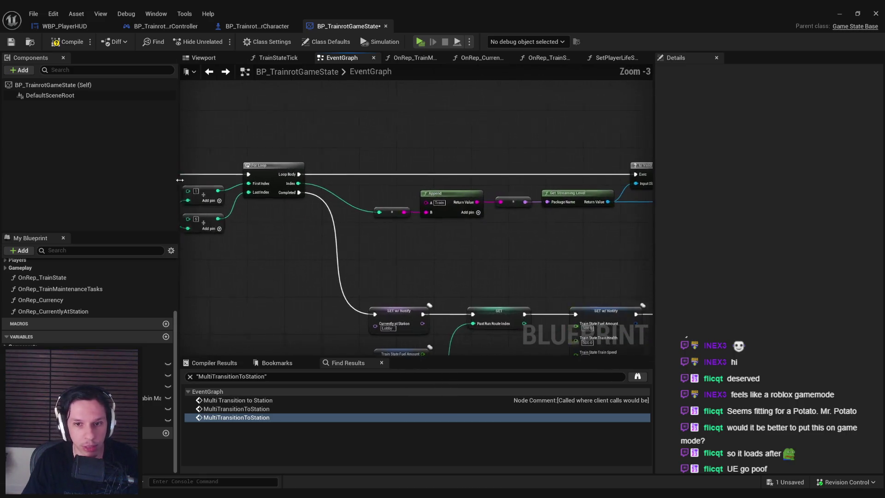
pyautogui.scroll(-3, 245, 217)
pyautogui.scroll(2, 417, 205)
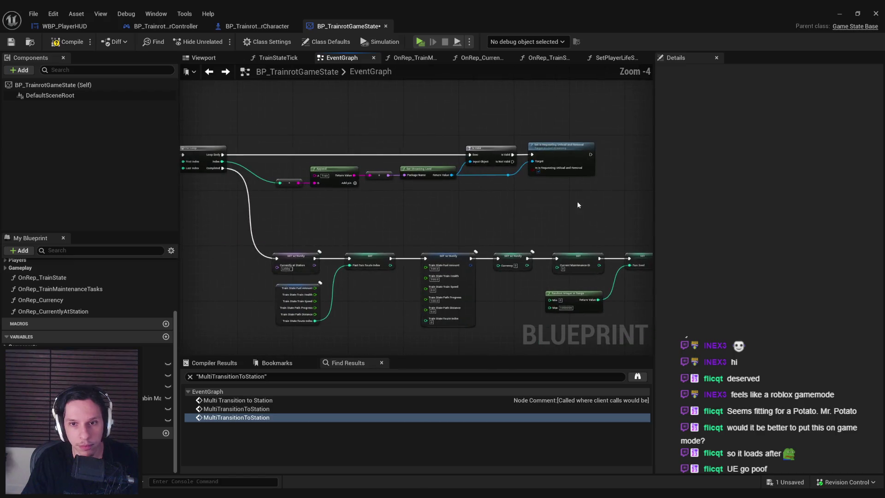
# Delete the For Loop, Append and Train State nodes, undo the deletion, then start another PIE playtest.
pyautogui.moveTo(577, 201); pyautogui.dragTo(320, 142)
pyautogui.moveTo(454, 233); pyautogui.dragTo(299, 202)
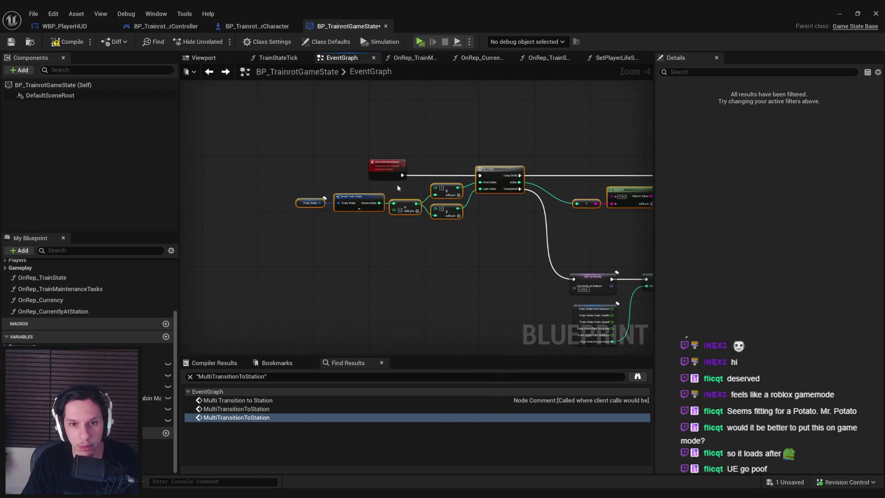
pyautogui.press('Delete')
pyautogui.moveTo(398, 188); pyautogui.dragTo(259, 183)
pyautogui.hotkey('ctrl', 'z')
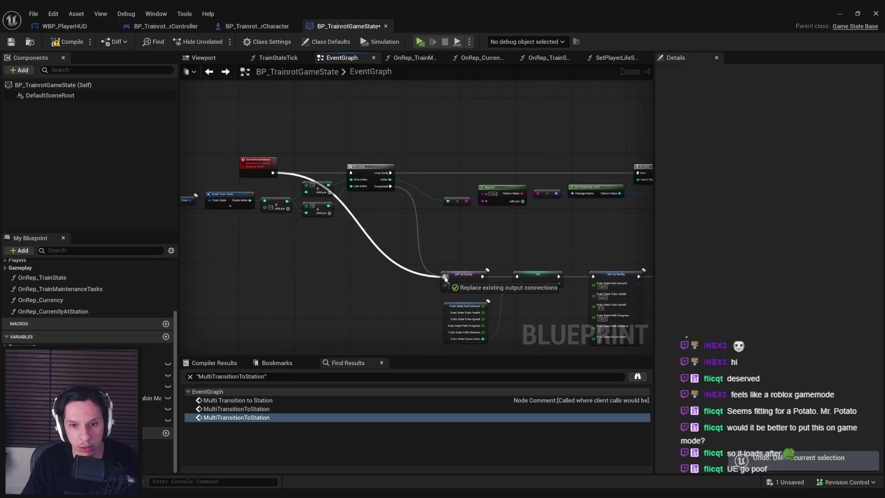
pyautogui.click(858, 14)
pyautogui.hotkey('alt', 'p')
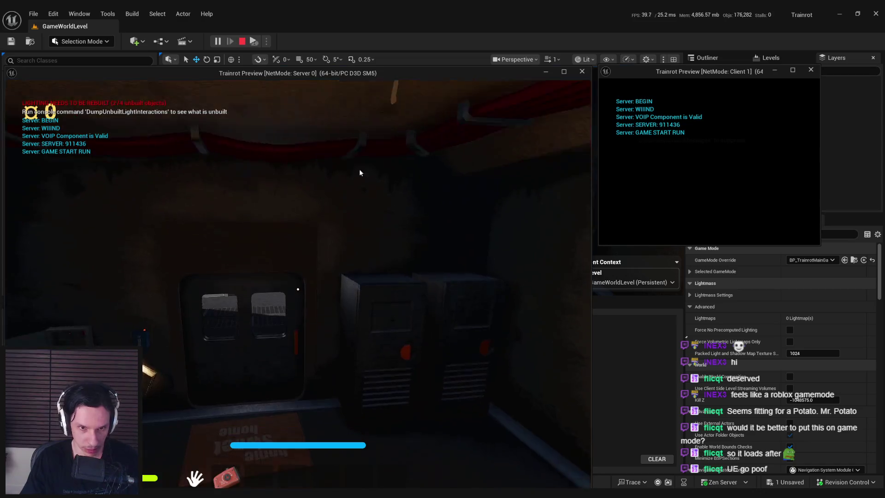
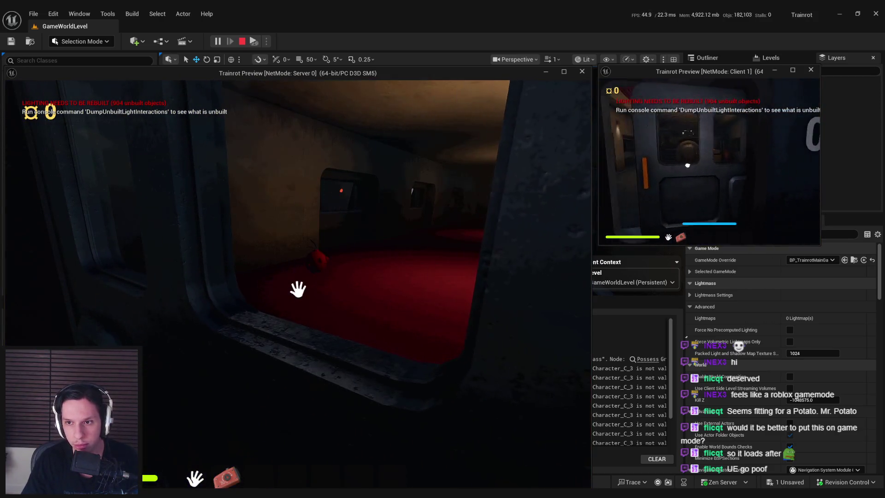
# End the play test, review the logged runtime errors, and return to the BP_TrainrotGameState blueprint.
pyautogui.press('Escape')
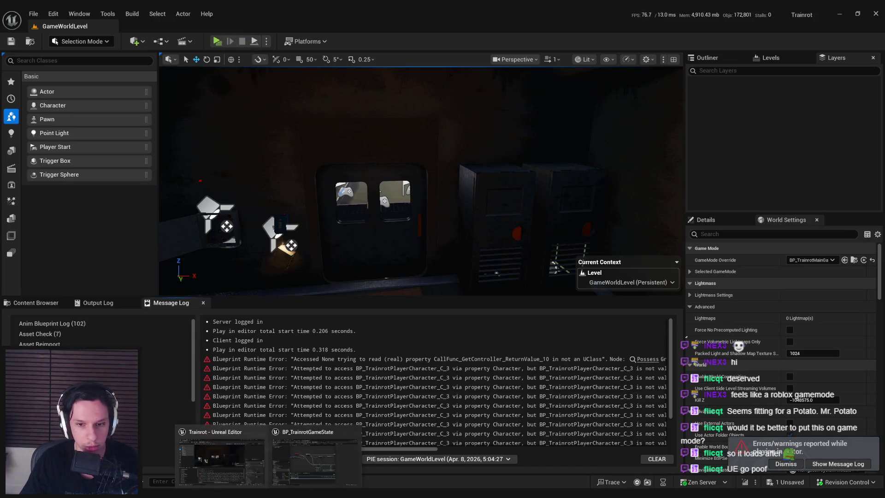
pyautogui.moveTo(425, 449)
pyautogui.mouseDown()
pyautogui.moveTo(593, 449)
pyautogui.moveTo(387, 443)
pyautogui.moveTo(616, 446)
pyautogui.mouseUp()
pyautogui.moveTo(671, 406); pyautogui.dragTo(676, 449)
pyautogui.scroll(3, 660, 379)
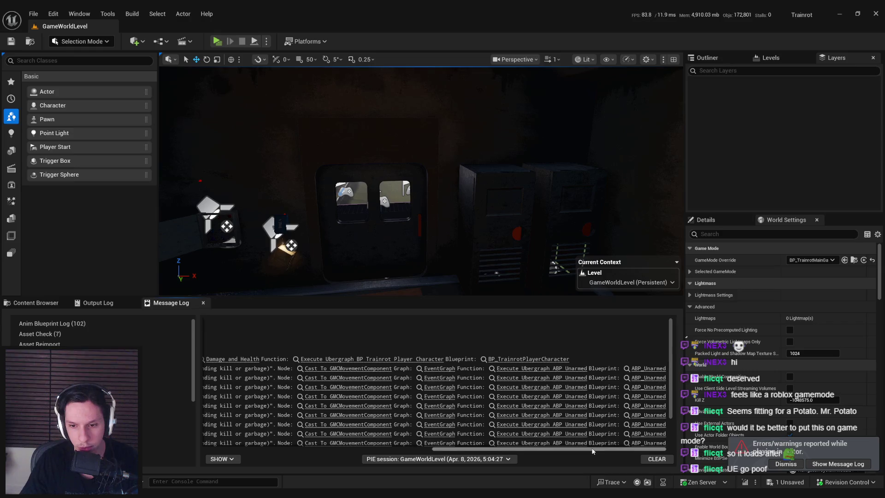
pyautogui.moveTo(593, 451); pyautogui.dragTo(239, 450)
pyautogui.click(322, 470)
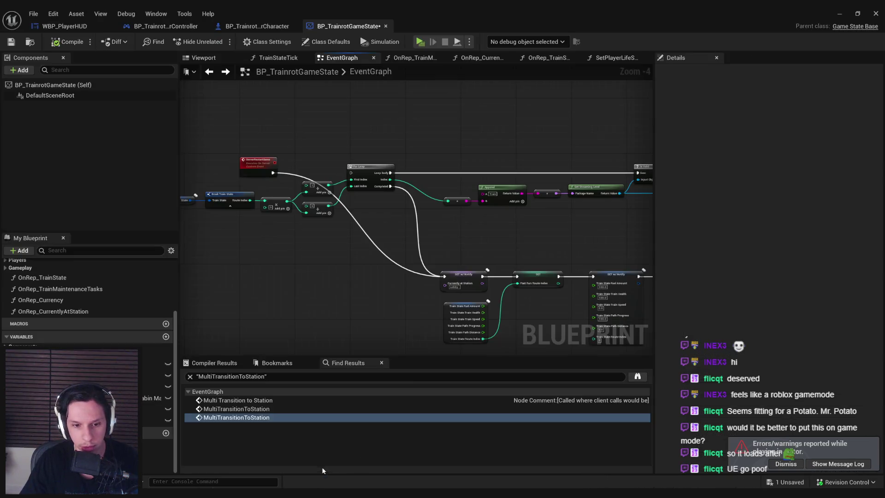
# Delete the For Loop nodes, join ServerRestartGame directly to the reset SET chain, and compile.
pyautogui.moveTo(300, 215); pyautogui.dragTo(433, 262)
pyautogui.moveTo(338, 212)
pyautogui.mouseDown()
pyautogui.moveTo(367, 263)
pyautogui.moveTo(388, 181)
pyautogui.moveTo(618, 245)
pyautogui.moveTo(619, 260)
pyautogui.mouseUp()
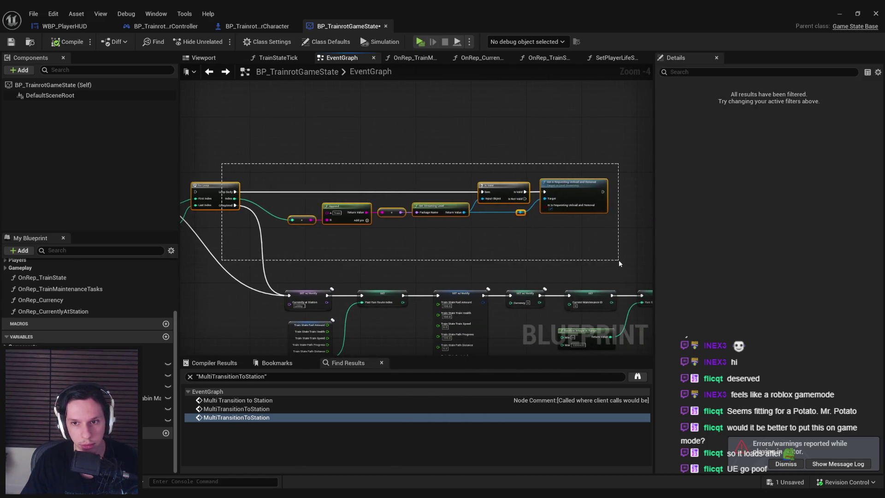
pyautogui.press('Delete')
pyautogui.moveTo(307, 158); pyautogui.dragTo(477, 296)
pyautogui.scroll(1, 328, 259)
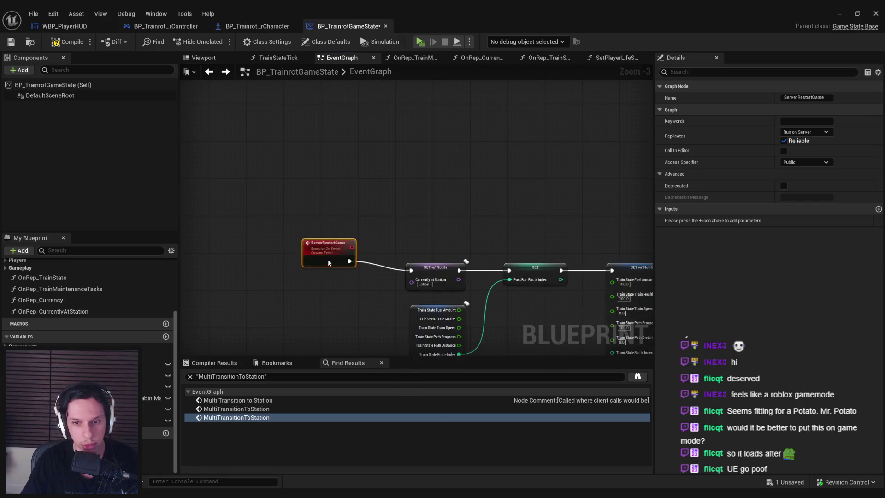
pyautogui.moveTo(343, 268); pyautogui.dragTo(348, 267)
pyautogui.click(364, 316)
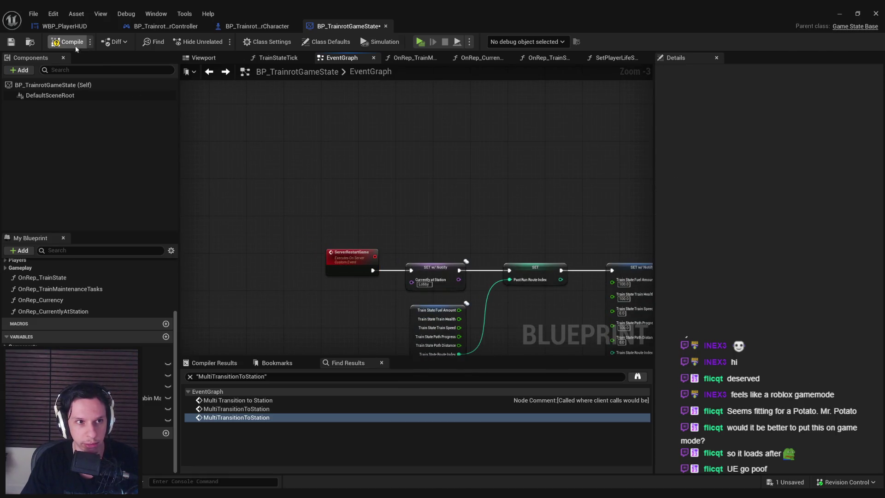
pyautogui.click(12, 42)
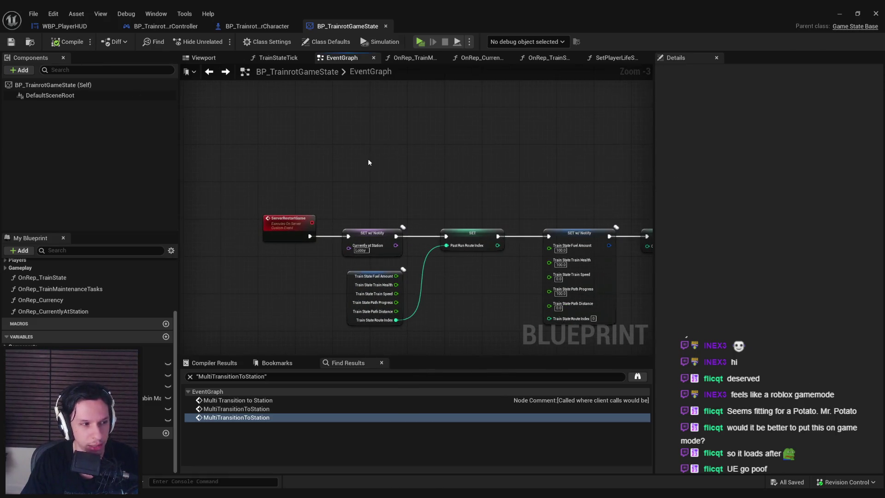
# Tidy the ServerRestartGame node's position and save the blueprint.
pyautogui.moveTo(286, 234); pyautogui.dragTo(281, 234)
pyautogui.click(292, 276)
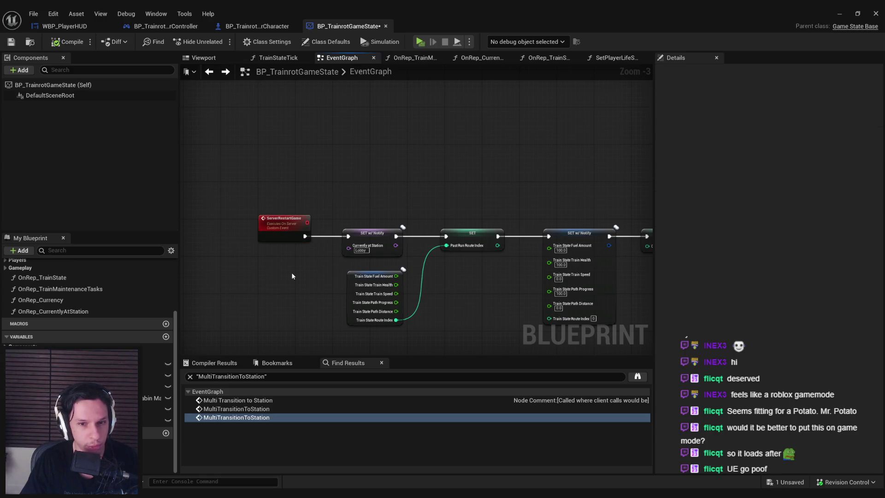
pyautogui.hotkey('ctrl', 's')
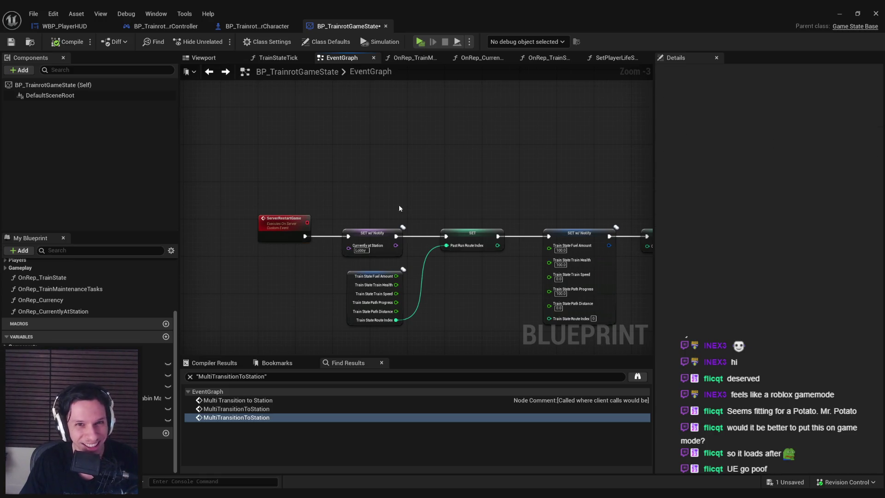
pyautogui.scroll(-2, 399, 205)
pyautogui.scroll(2, 372, 263)
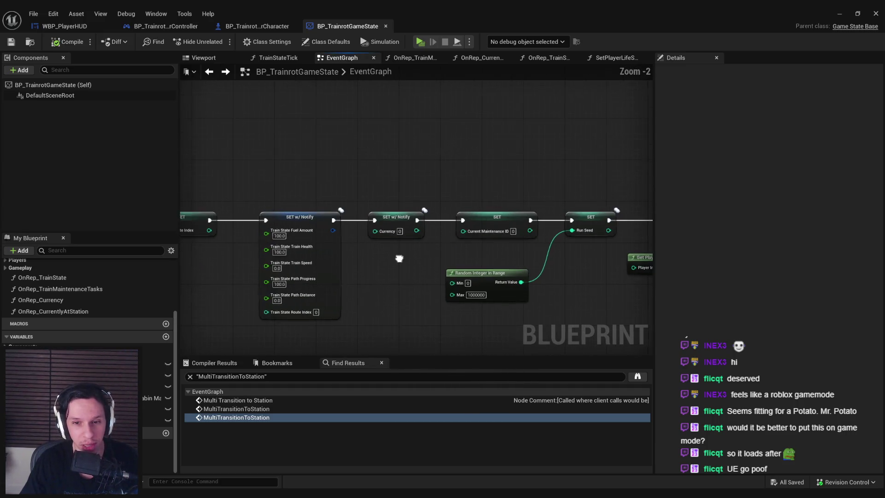
pyautogui.scroll(-2, 395, 280)
pyautogui.scroll(2, 446, 204)
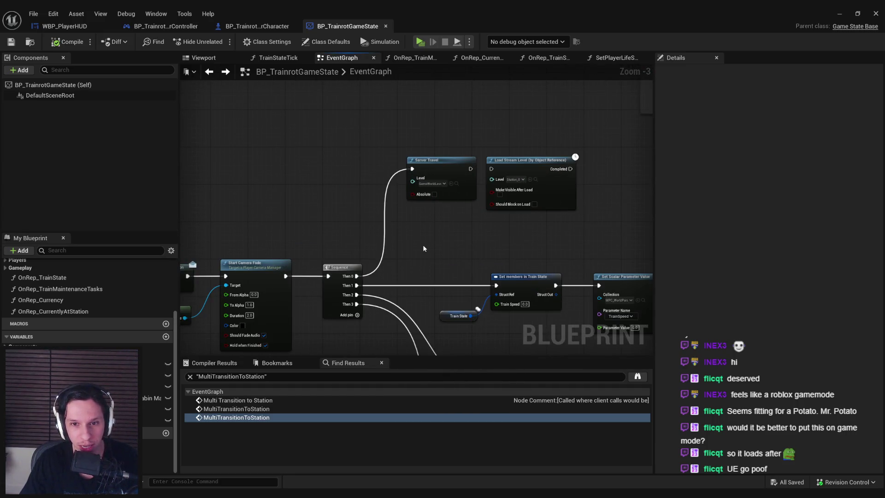
pyautogui.scroll(-1, 416, 236)
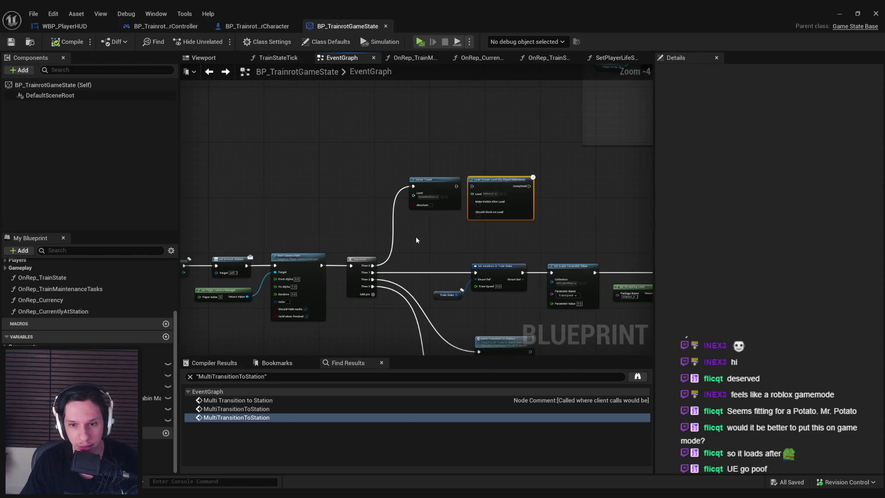
pyautogui.scroll(-1, 421, 241)
pyautogui.scroll(3, 273, 237)
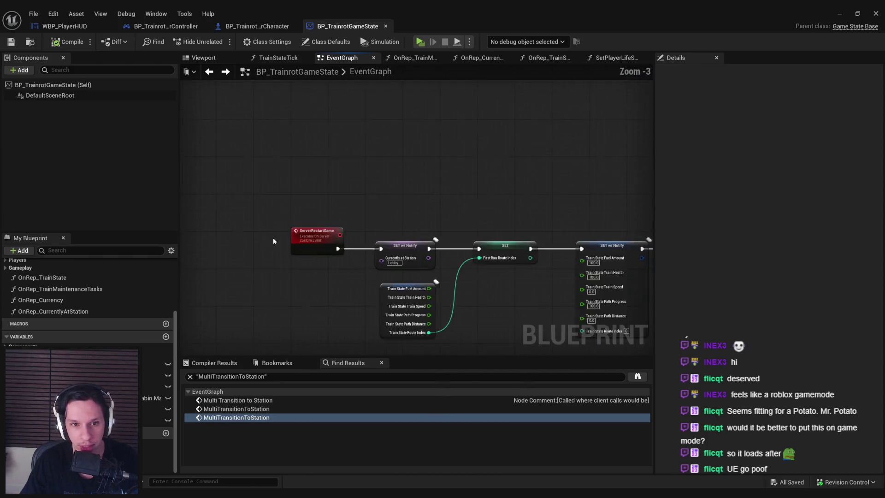
# Rewire the execution pin into the Currency SET node so the chain resets Currency to 0.
pyautogui.moveTo(328, 227); pyautogui.dragTo(231, 222)
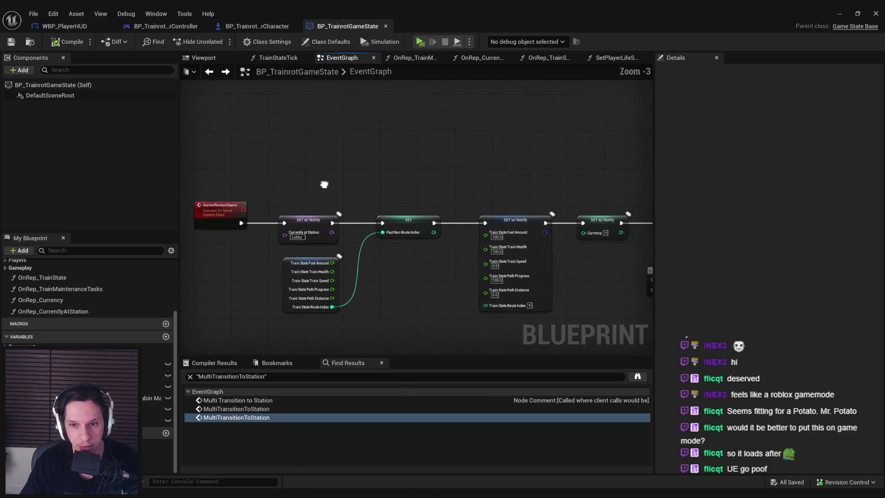
pyautogui.scroll(-1, 353, 259)
pyautogui.moveTo(359, 266); pyautogui.dragTo(356, 235)
pyautogui.scroll(-1, 356, 235)
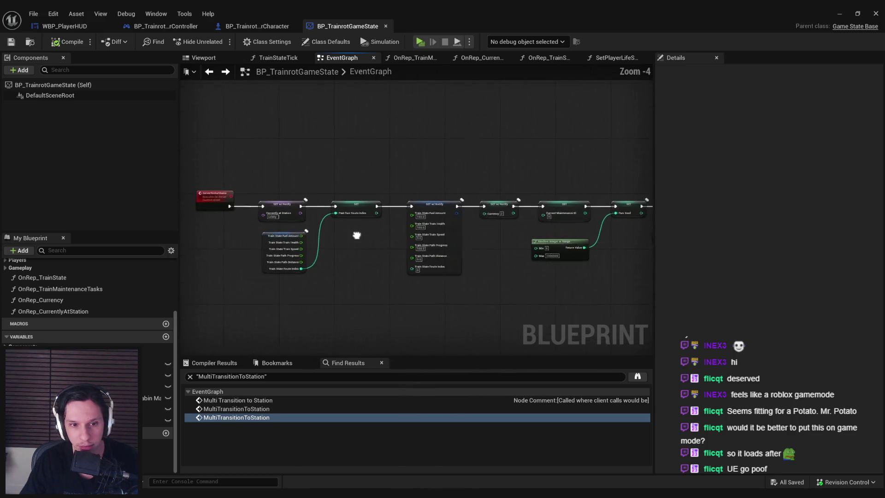
pyautogui.scroll(2, 510, 217)
pyautogui.moveTo(511, 216); pyautogui.dragTo(339, 220)
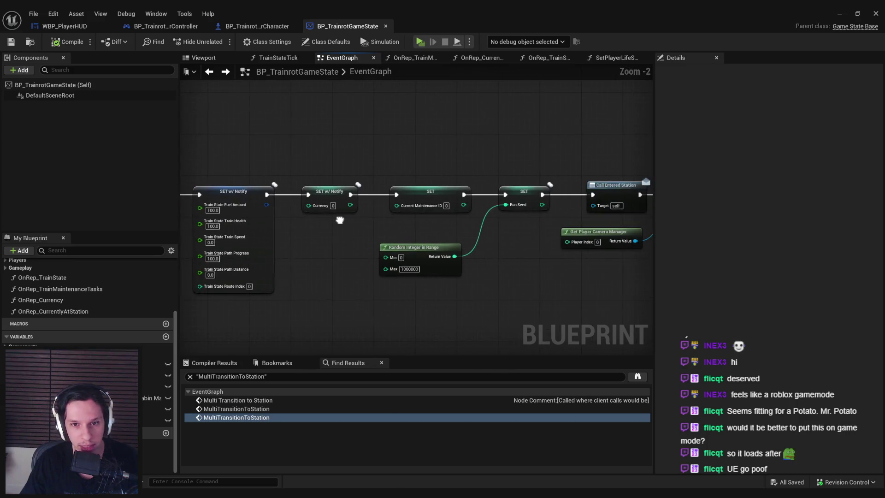
pyautogui.moveTo(398, 198); pyautogui.dragTo(397, 198)
pyautogui.moveTo(330, 202); pyautogui.dragTo(330, 213)
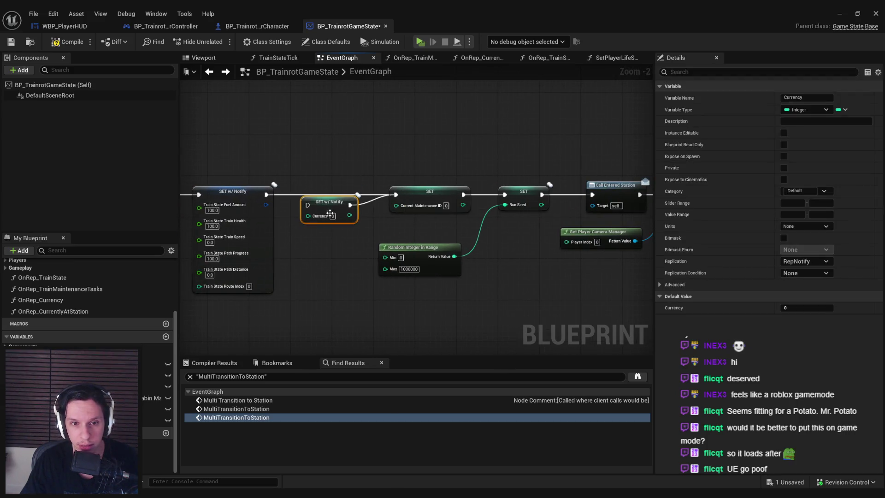
pyautogui.click(840, 13)
# Playtest with server and client, trigger a death and restart to confirm currency resets 50 to 0.
pyautogui.click(217, 43)
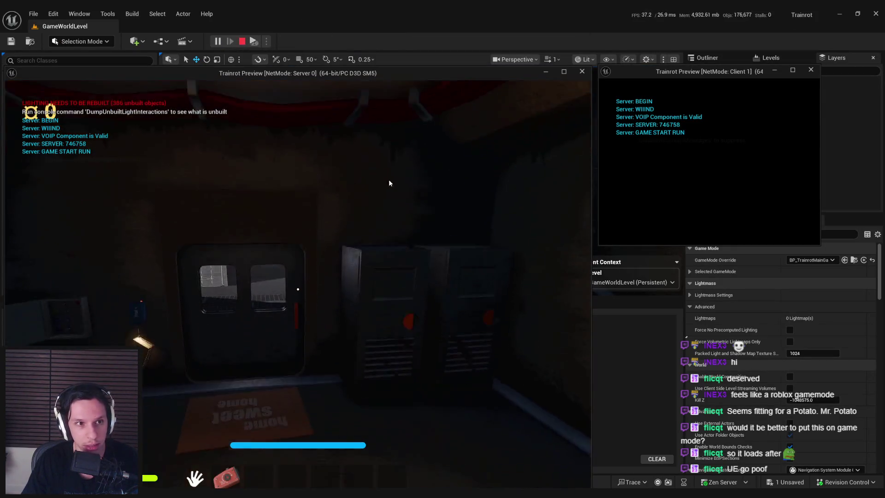
pyautogui.click(380, 190)
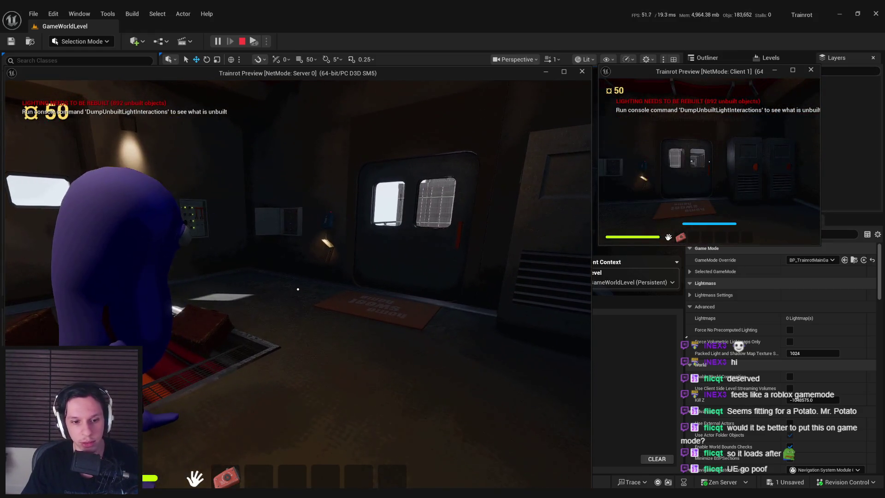
pyautogui.press('super')
pyautogui.press('super')
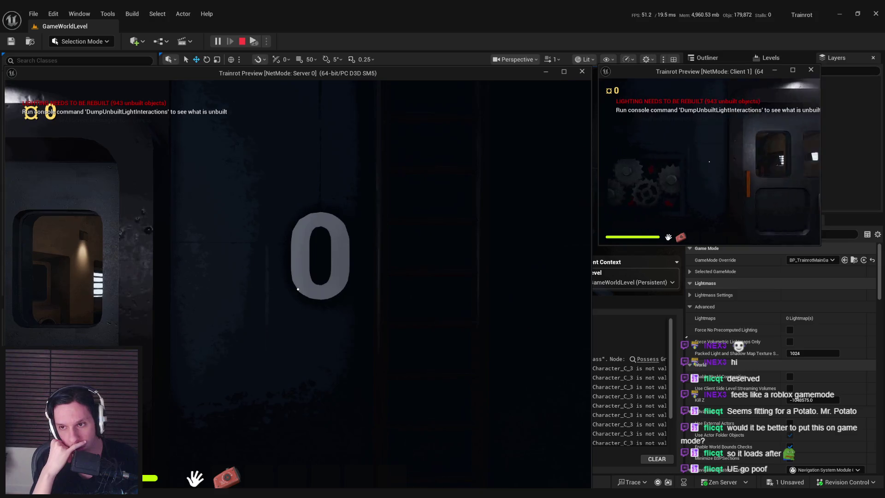
pyautogui.press('Escape')
# Return to the BP_TrainrotGameState event graph and locate the restart chain's reset nodes.
pyautogui.moveTo(267, 497)
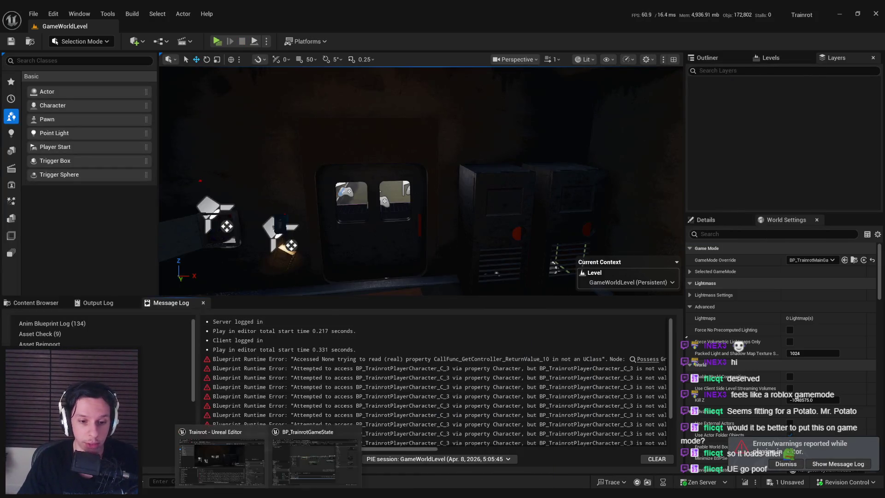
pyautogui.click(303, 461)
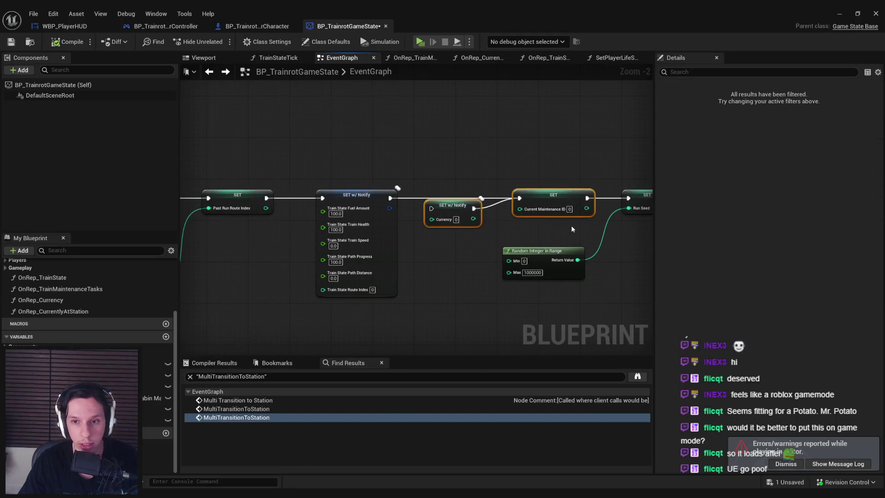
pyautogui.scroll(-6, 464, 220)
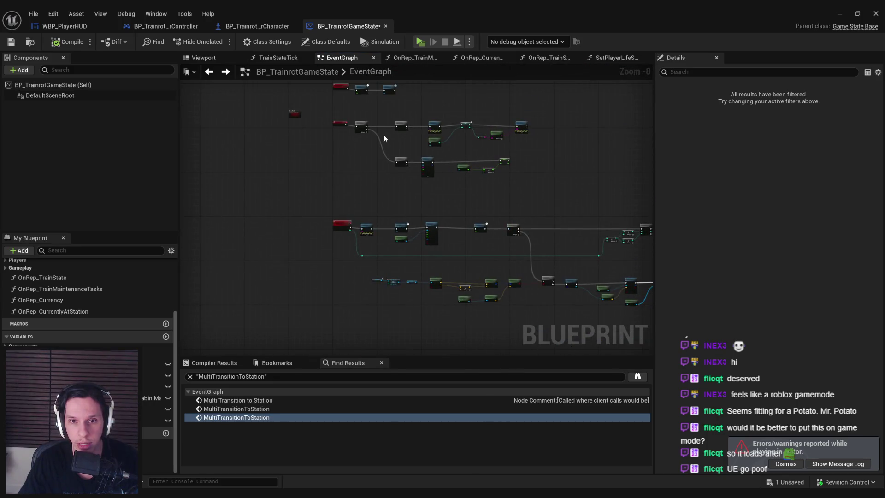
pyautogui.rightClick(399, 192)
pyautogui.scroll(3, 467, 179)
pyautogui.scroll(2, 466, 180)
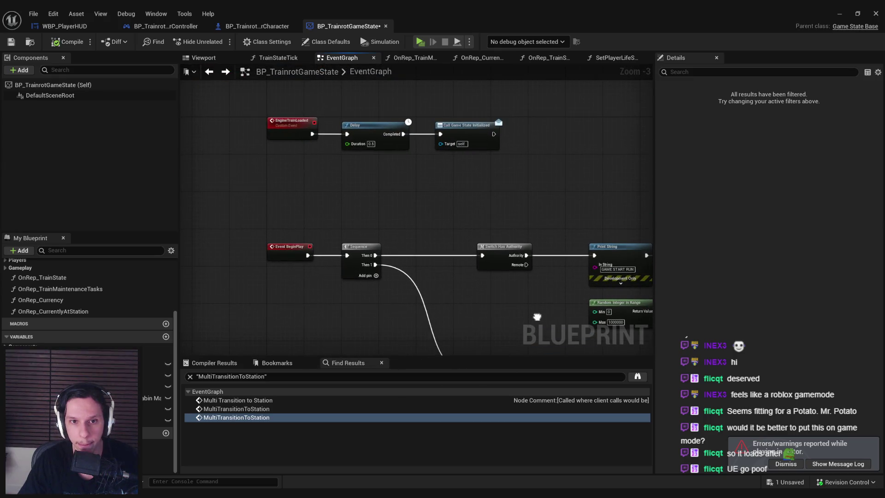
pyautogui.scroll(-2, 495, 254)
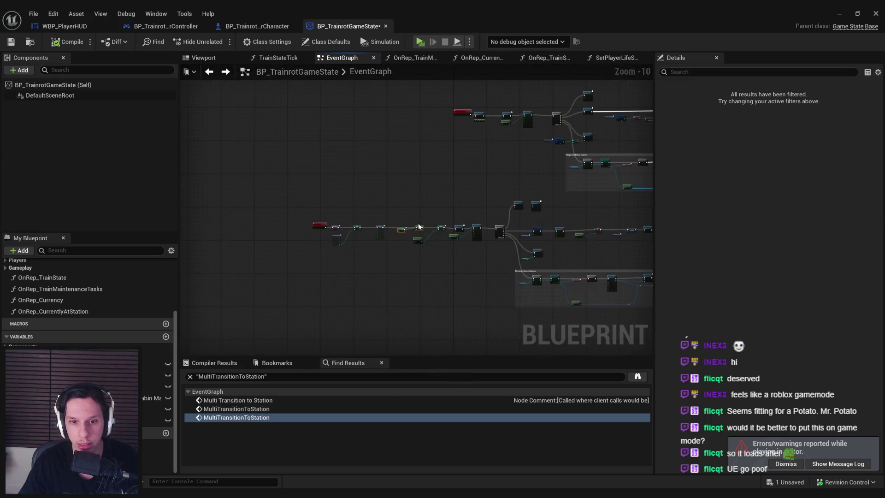
pyautogui.scroll(4, 427, 164)
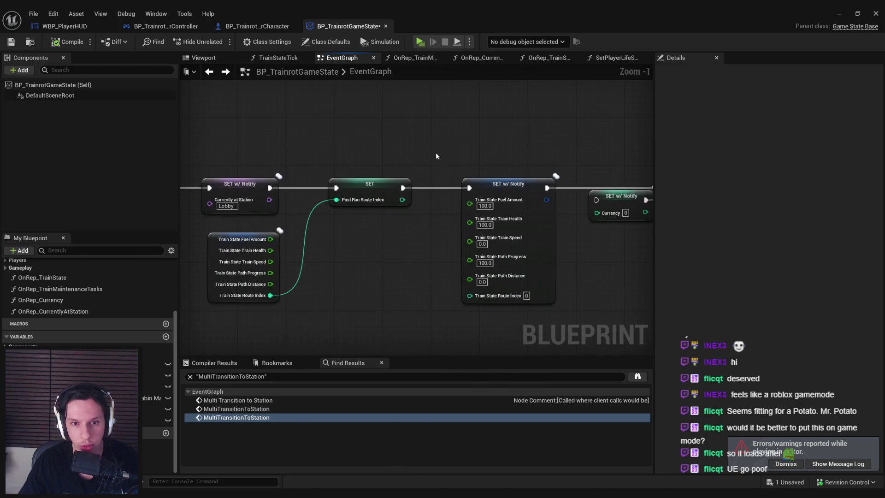
# Delete the Break Train State and SET Past Run Route Index nodes, then the PastRunRouteIndex variable.
pyautogui.moveTo(424, 148); pyautogui.dragTo(549, 295)
pyautogui.scroll(-2, 411, 256)
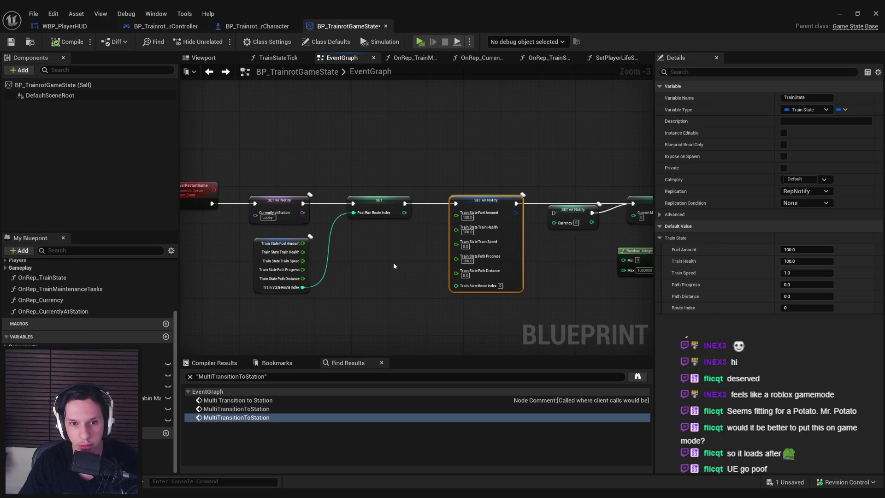
pyautogui.moveTo(394, 266); pyautogui.dragTo(251, 236)
pyautogui.press('Delete')
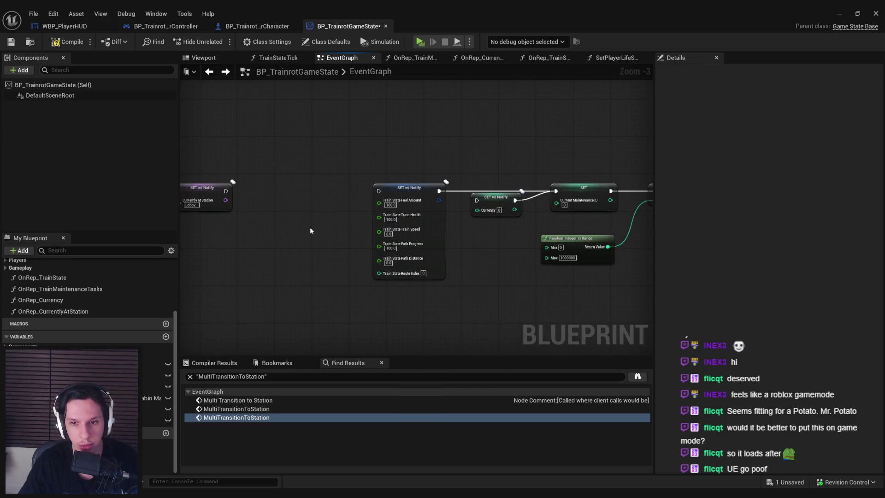
pyautogui.moveTo(310, 226); pyautogui.dragTo(416, 224)
pyautogui.press('Delete')
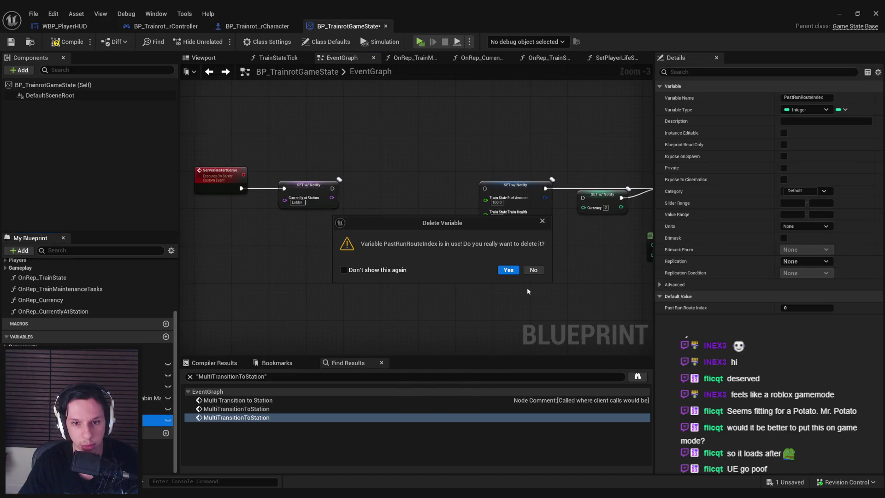
# Confirm deleting the still-used PastRunRouteIndex variable and reposition the Load Stream Level node.
pyautogui.click(508, 269)
pyautogui.scroll(-1, 447, 223)
pyautogui.moveTo(446, 223); pyautogui.dragTo(456, 152)
pyautogui.scroll(1, 509, 297)
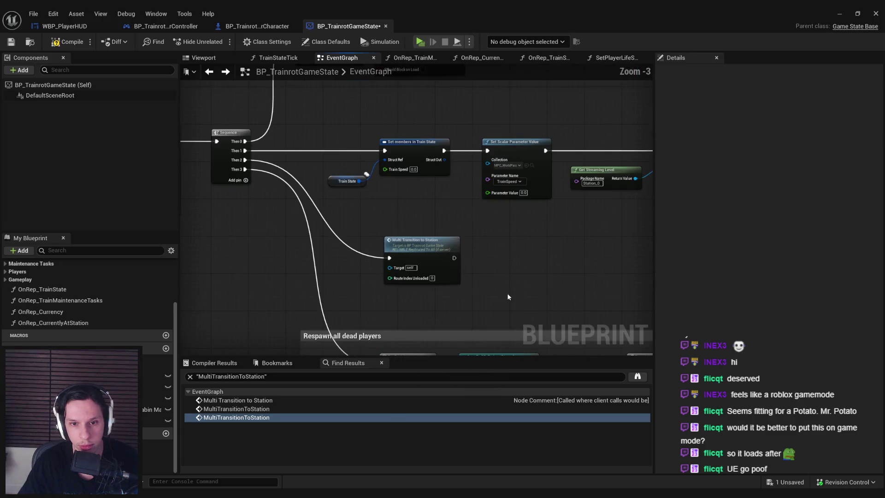
pyautogui.scroll(-2, 377, 213)
pyautogui.moveTo(377, 213); pyautogui.dragTo(484, 257)
pyautogui.scroll(3, 587, 205)
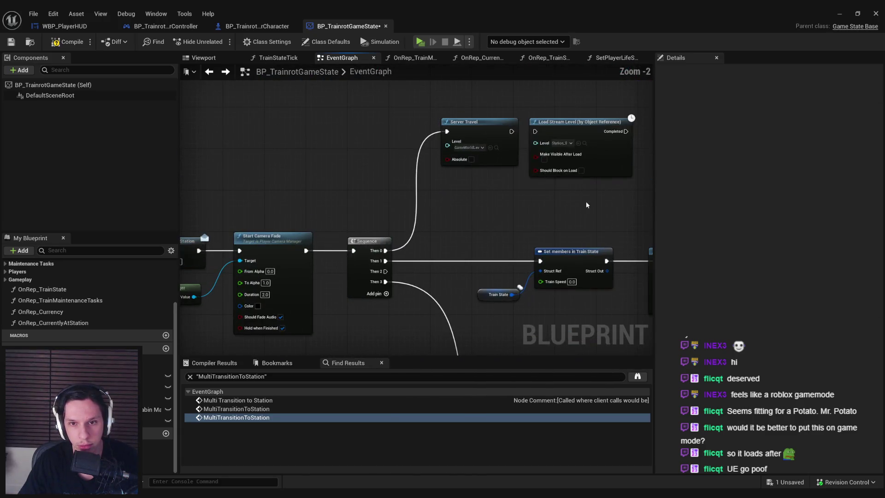
pyautogui.scroll(-2, 566, 115)
pyautogui.moveTo(614, 153)
pyautogui.mouseDown()
pyautogui.moveTo(305, 117)
pyautogui.moveTo(443, 208)
pyautogui.moveTo(429, 152)
pyautogui.mouseUp()
pyautogui.scroll(-1, 415, 180)
pyautogui.moveTo(401, 203)
pyautogui.mouseDown()
pyautogui.moveTo(414, 189)
pyautogui.moveTo(461, 243)
pyautogui.moveTo(417, 209)
pyautogui.mouseUp()
pyautogui.scroll(2, 306, 288)
pyautogui.moveTo(306, 289); pyautogui.dragTo(297, 174)
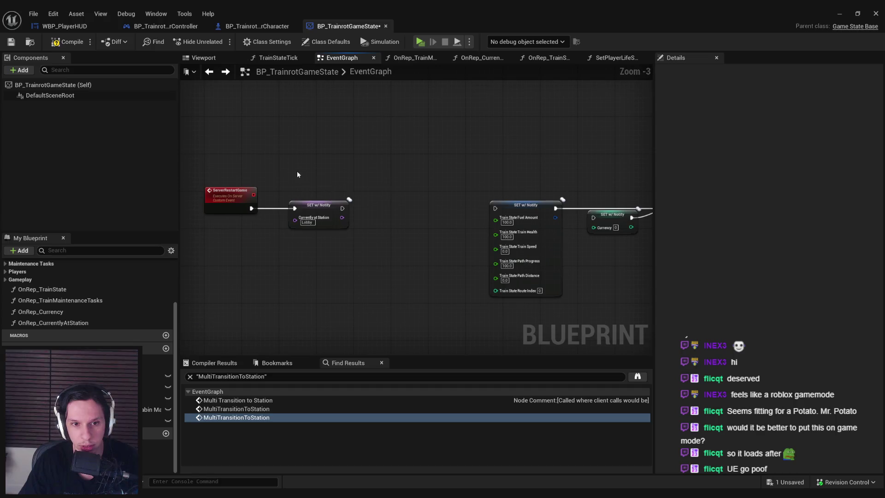
# Move the CurrentlyAtStation SET node beside Load Stream Level, discarding a wrongly pasted Multi Transition node.
pyautogui.click(323, 216)
pyautogui.moveTo(336, 264); pyautogui.dragTo(338, 283)
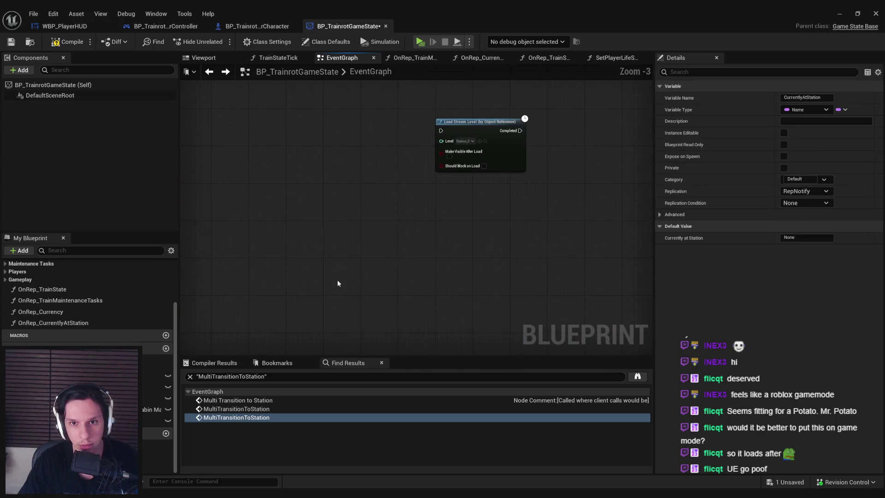
pyautogui.click(338, 283)
pyautogui.hotkey('ctrl', 'v')
pyautogui.scroll(-2, 504, 138)
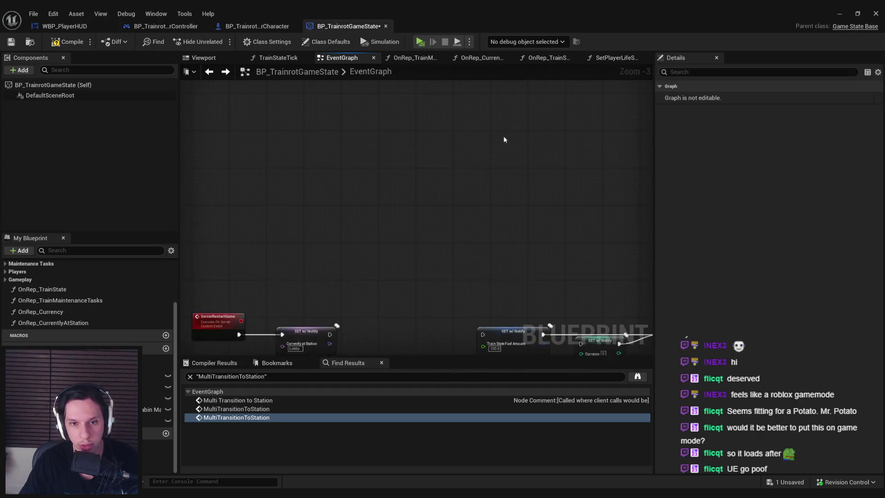
pyautogui.press('Delete')
pyautogui.moveTo(311, 318); pyautogui.dragTo(323, 356)
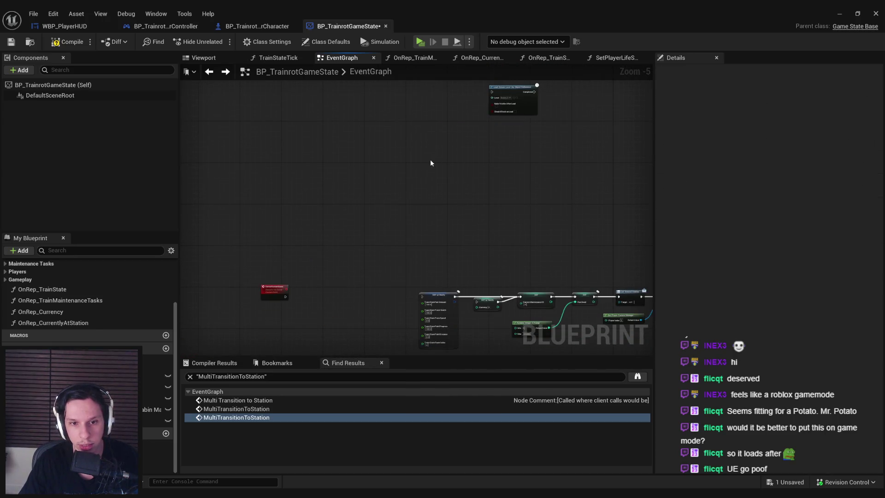
pyautogui.hotkey('ctrl', 'z')
pyautogui.click(386, 253)
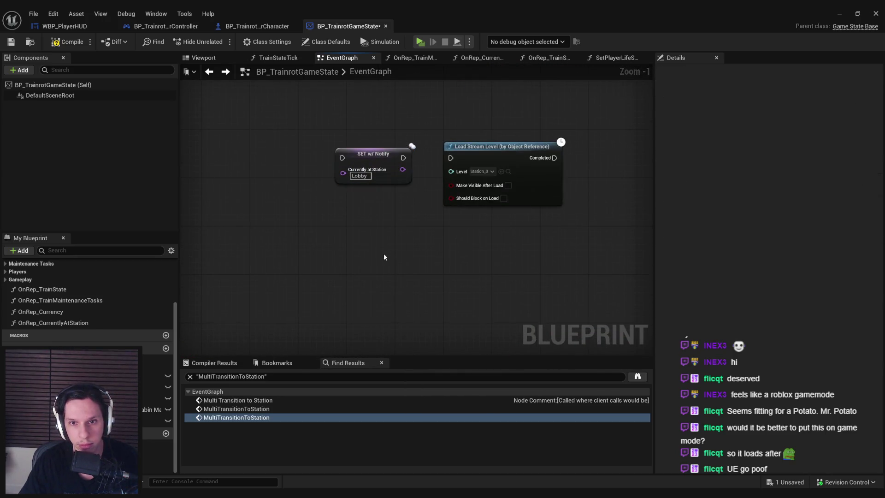
# Move the train-state SET node beside the others and delete a leftover small node.
pyautogui.scroll(-3, 381, 180)
pyautogui.scroll(2, 452, 250)
pyautogui.click(434, 190)
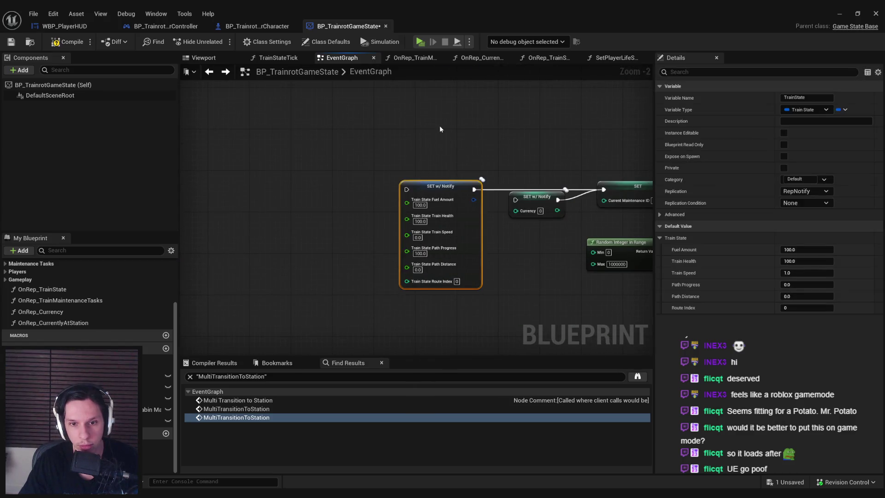
pyautogui.scroll(-1, 399, 231)
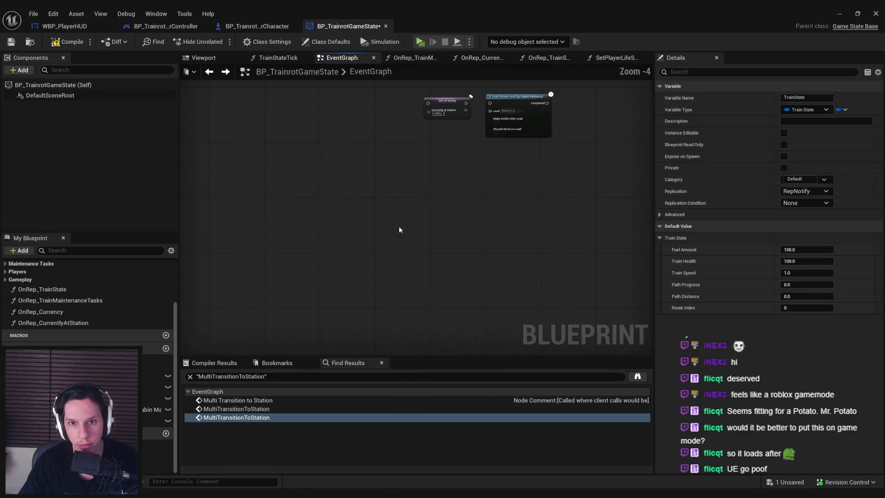
pyautogui.click(369, 117)
pyautogui.hotkey('ctrl', 'z')
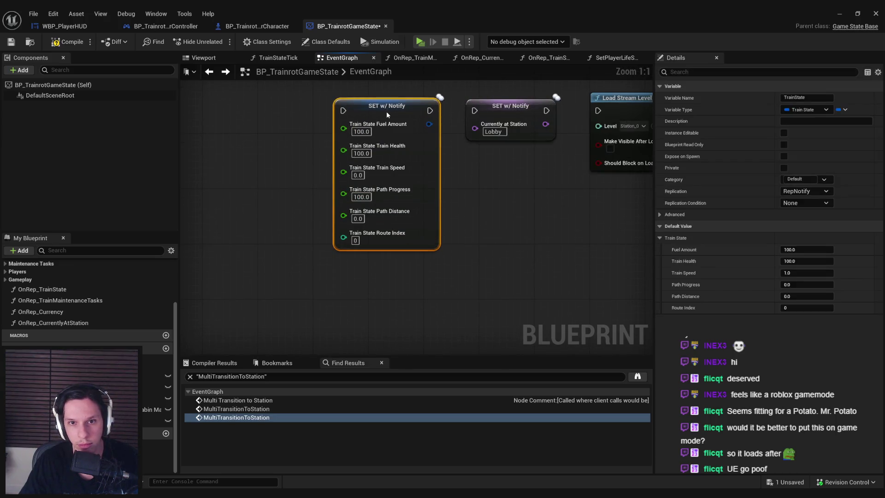
pyautogui.click(483, 261)
pyautogui.scroll(-1, 331, 227)
pyautogui.scroll(3, 331, 226)
pyautogui.moveTo(342, 191); pyautogui.dragTo(386, 293)
pyautogui.press('Delete')
# Move Call Entered Station out of ServerRestartGame's opening so it precedes the Train State reset SET.
pyautogui.moveTo(339, 145)
pyautogui.mouseDown()
pyautogui.moveTo(430, 197)
pyautogui.moveTo(489, 259)
pyautogui.mouseUp()
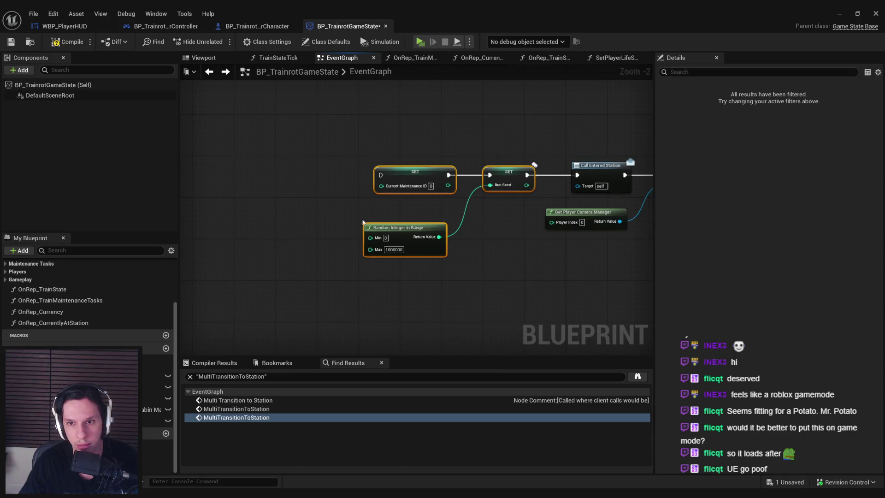
pyautogui.scroll(-3, 305, 205)
pyautogui.click(391, 199)
pyautogui.scroll(4, 437, 209)
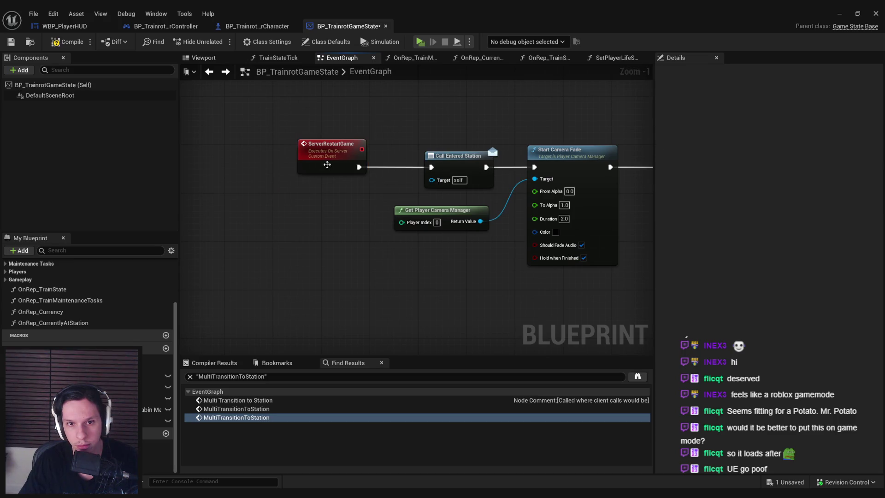
pyautogui.click(458, 157)
pyautogui.scroll(-4, 391, 221)
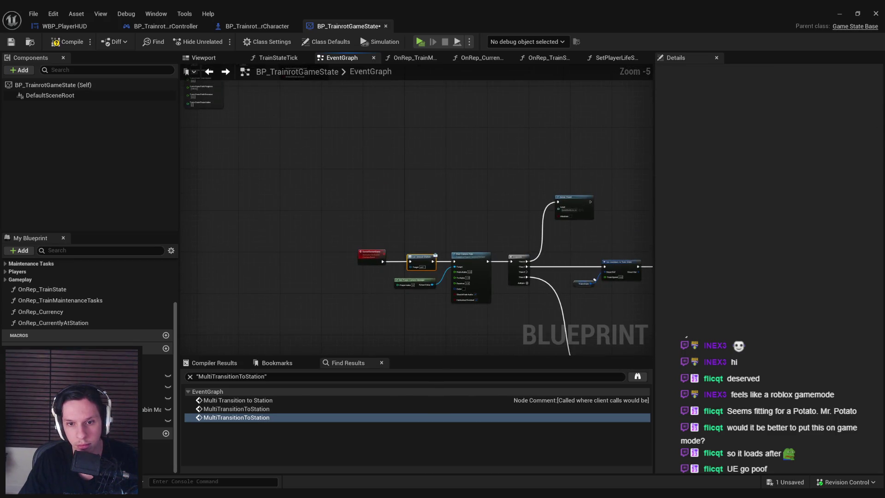
pyautogui.moveTo(268, 144); pyautogui.dragTo(479, 259)
pyautogui.scroll(5, 346, 179)
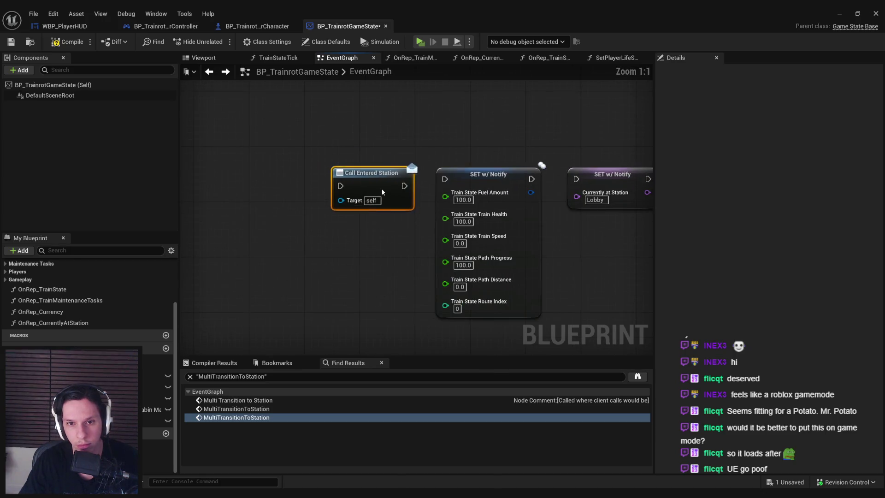
pyautogui.scroll(-4, 386, 247)
pyautogui.moveTo(353, 164); pyautogui.dragTo(383, 197)
pyautogui.scroll(3, 413, 262)
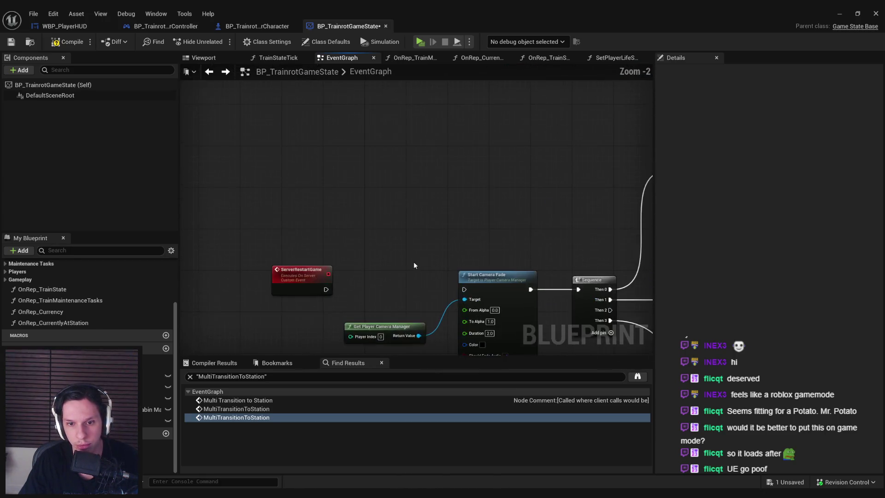
# Enable Hold when Finished on Start Camera Fade and shift the fade nodes left.
pyautogui.moveTo(413, 261); pyautogui.dragTo(333, 217)
pyautogui.click(471, 299)
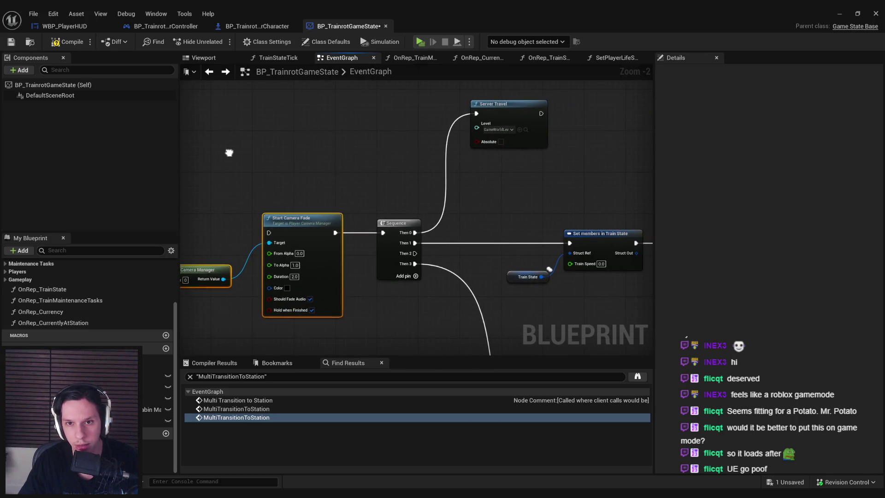
pyautogui.click(381, 145)
pyautogui.moveTo(405, 172)
pyautogui.mouseDown()
pyautogui.moveTo(256, 158)
pyautogui.moveTo(421, 223)
pyautogui.moveTo(345, 219)
pyautogui.mouseUp()
pyautogui.click(390, 230)
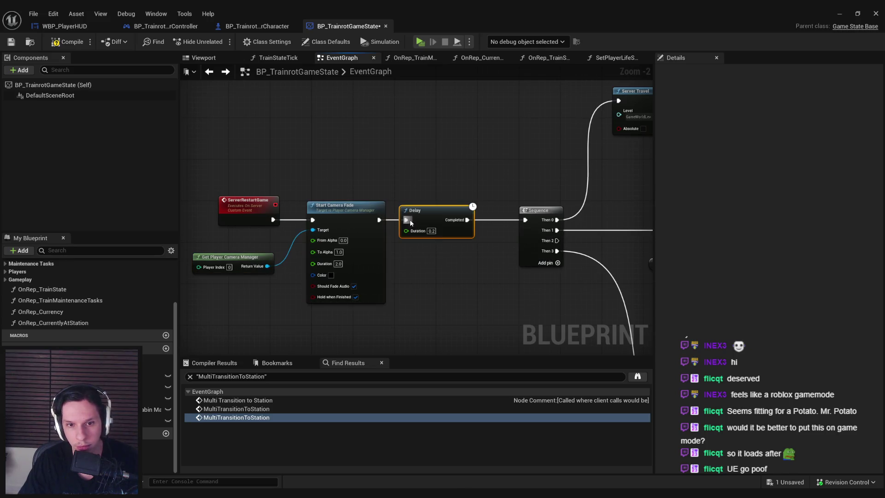
# Give the inserted Delay node a 2.0-second Duration before the Sequence node.
pyautogui.write('2')
pyautogui.click(440, 262)
pyautogui.moveTo(505, 212)
pyautogui.mouseDown()
pyautogui.moveTo(294, 225)
pyautogui.moveTo(407, 113)
pyautogui.mouseUp()
pyautogui.click(323, 249)
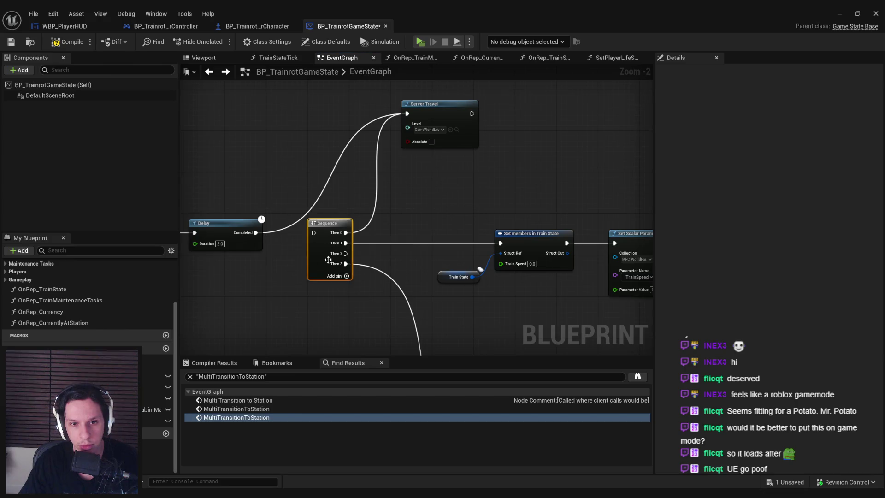
pyautogui.scroll(-3, 277, 212)
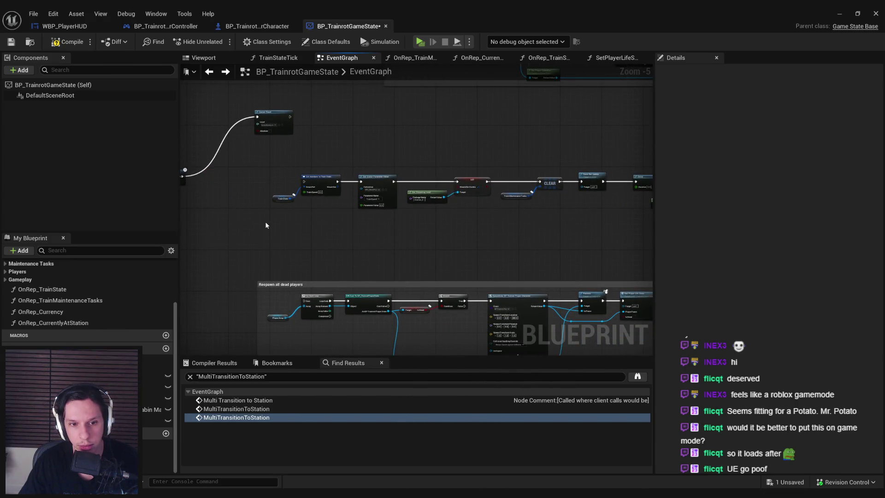
# Inspect the Respawn all dead players comment and locate the SET, CLEAR and Force Net Update nodes.
pyautogui.scroll(-2, 264, 221)
pyautogui.moveTo(301, 145)
pyautogui.mouseDown()
pyautogui.moveTo(502, 262)
pyautogui.moveTo(460, 208)
pyautogui.moveTo(354, 244)
pyautogui.mouseUp()
pyautogui.scroll(-2, 353, 244)
pyautogui.click(240, 214)
pyautogui.scroll(1, 281, 182)
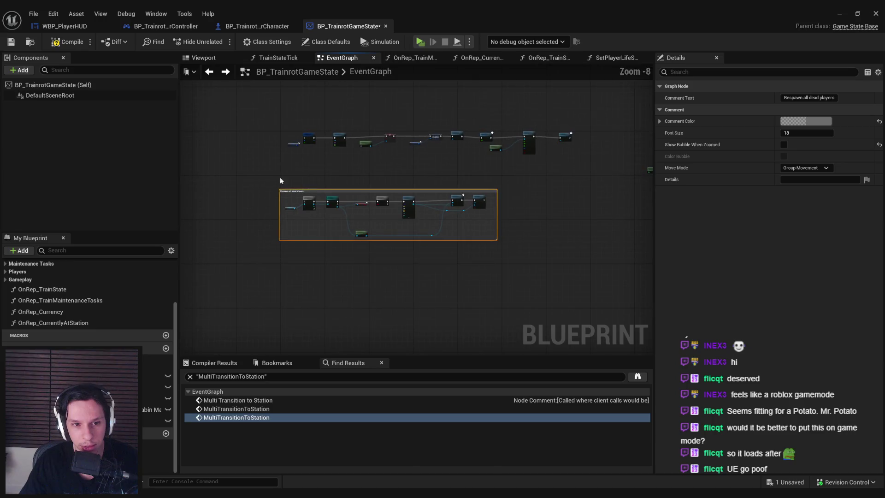
pyautogui.click(524, 243)
pyautogui.scroll(7, 332, 159)
pyautogui.scroll(-2, 339, 172)
pyautogui.moveTo(338, 172)
pyautogui.mouseDown()
pyautogui.moveTo(225, 200)
pyautogui.moveTo(392, 188)
pyautogui.mouseUp()
pyautogui.scroll(-1, 347, 224)
pyautogui.scroll(1, 313, 231)
pyautogui.moveTo(432, 211)
pyautogui.mouseDown()
pyautogui.moveTo(425, 225)
pyautogui.moveTo(355, 239)
pyautogui.mouseUp()
# Delete the CLEAR, Train Maintenance Tasks and Force Net Update nodes; move the Delay/camera fade group beside SET.
pyautogui.press('Delete')
pyautogui.click(480, 194)
pyautogui.moveTo(510, 233)
pyautogui.mouseDown()
pyautogui.moveTo(286, 236)
pyautogui.moveTo(513, 252)
pyautogui.mouseUp()
pyautogui.press('Delete')
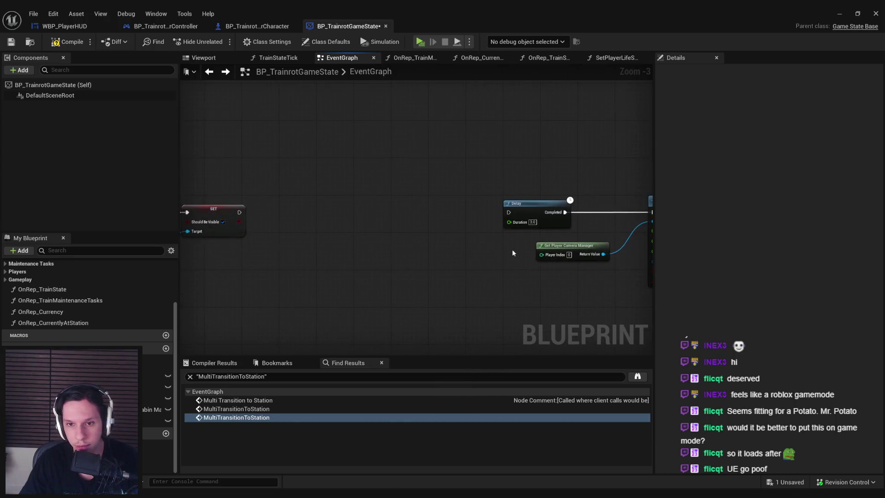
pyautogui.scroll(-1, 508, 213)
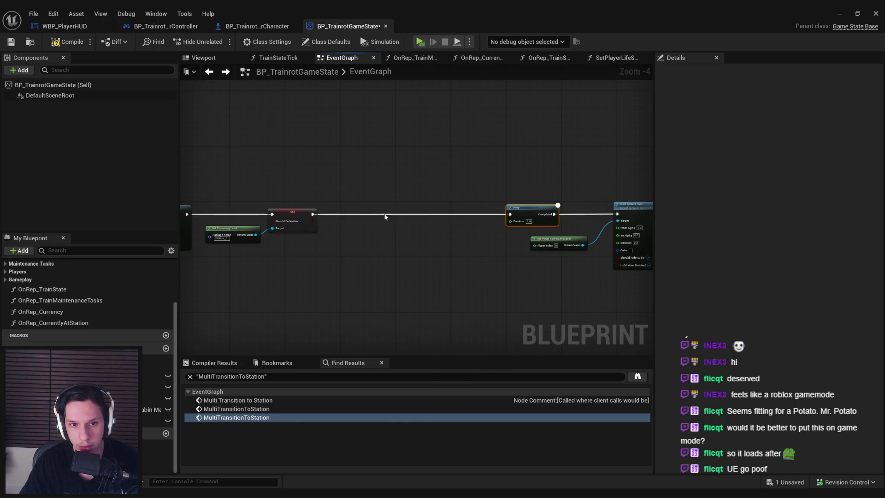
pyautogui.moveTo(316, 158); pyautogui.dragTo(569, 257)
pyautogui.moveTo(406, 203)
pyautogui.mouseDown()
pyautogui.moveTo(540, 233)
pyautogui.moveTo(407, 220)
pyautogui.mouseUp()
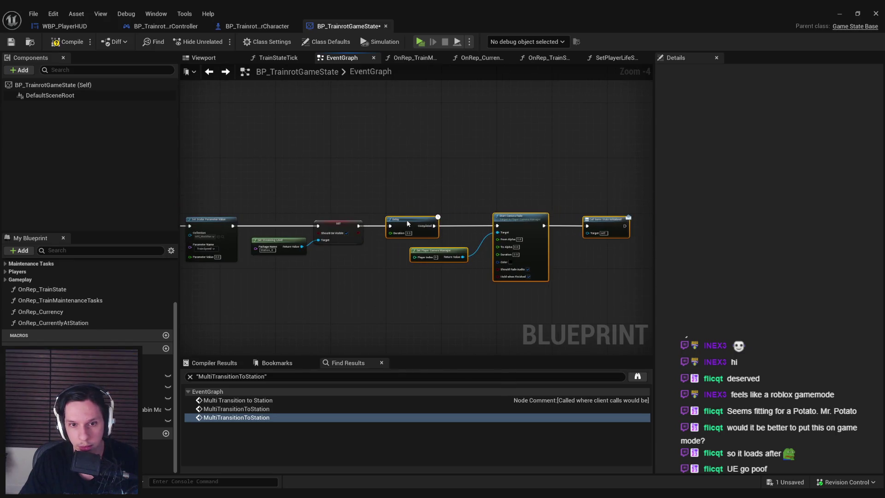
pyautogui.scroll(1, 375, 261)
pyautogui.scroll(1, 330, 280)
# Wrap the chain in a comment titled 'for loading Station Zero on begin play'.
pyautogui.moveTo(222, 192); pyautogui.dragTo(471, 309)
pyautogui.scroll(-3, 461, 312)
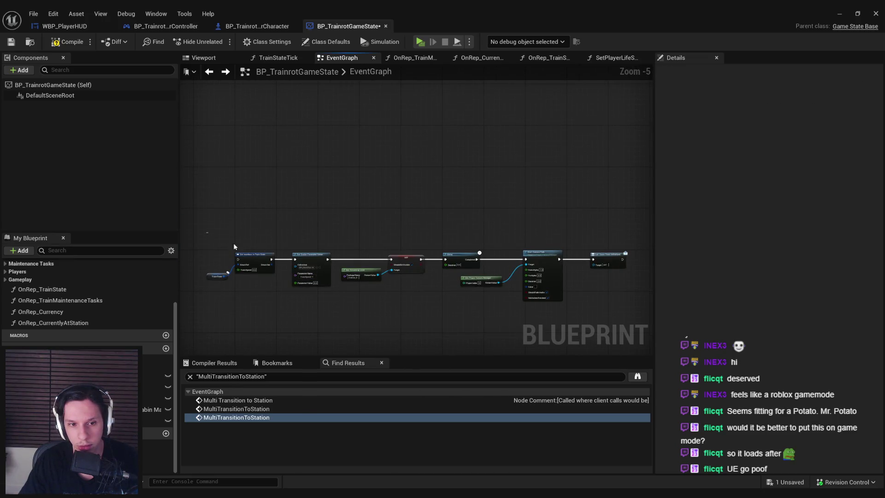
pyautogui.moveTo(626, 336); pyautogui.dragTo(622, 332)
pyautogui.scroll(3, 527, 215)
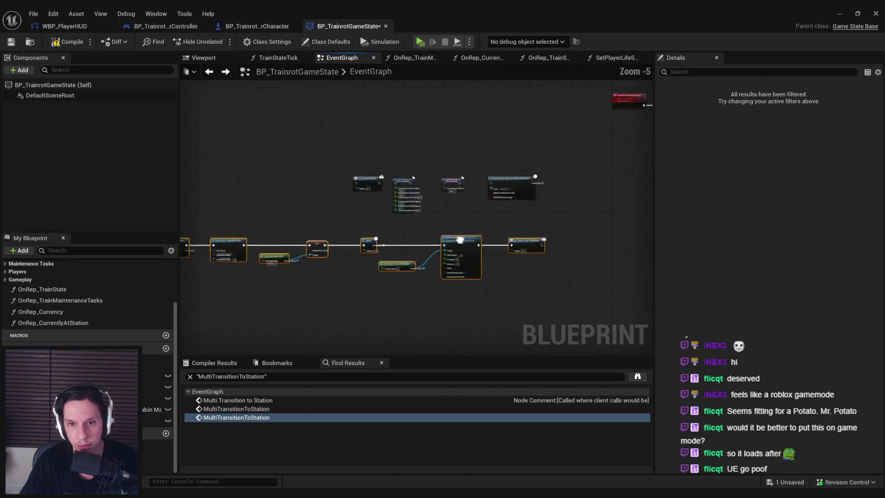
pyautogui.scroll(-5, 478, 203)
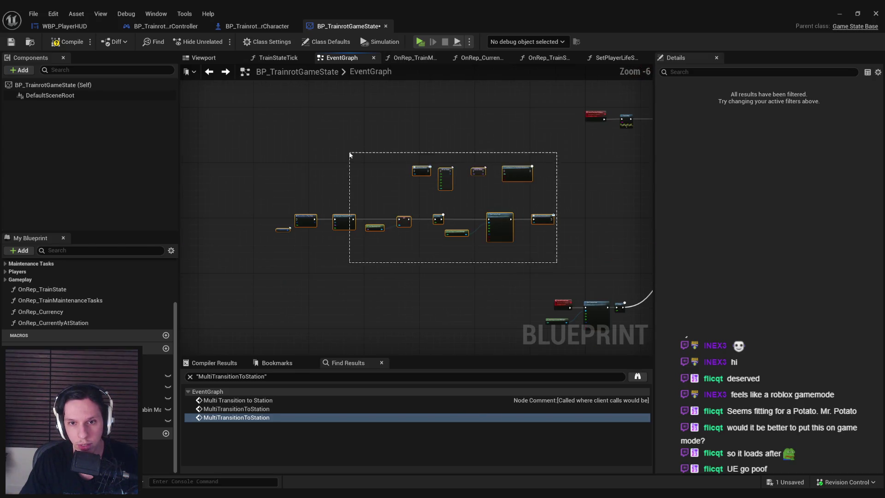
pyautogui.moveTo(396, 277); pyautogui.dragTo(295, 126)
pyautogui.scroll(-1, 323, 175)
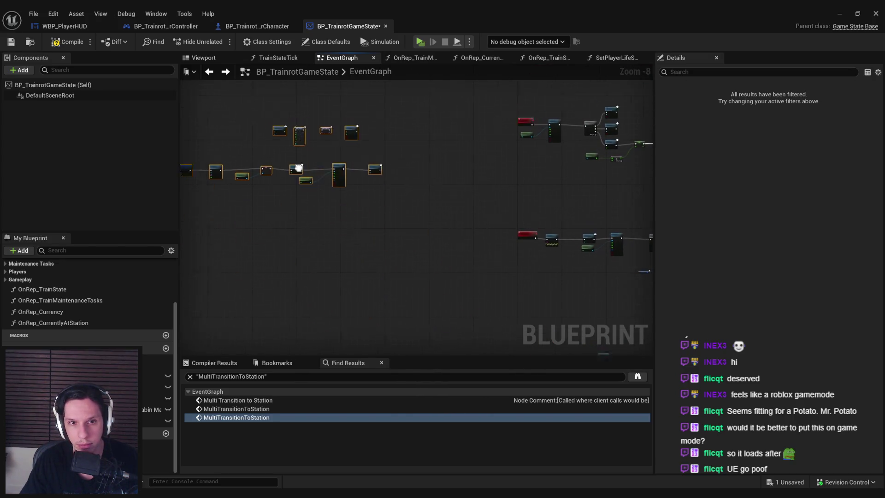
pyautogui.press('c')
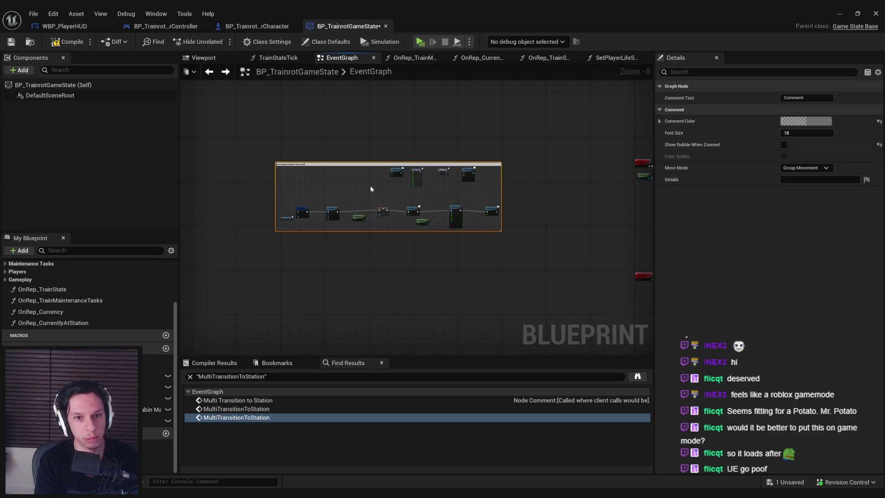
pyautogui.press('Return')
# Drag the 'for loading Station Zero on begin play' comment group up beside the top node chain.
pyautogui.click(315, 134)
pyautogui.scroll(3, 316, 186)
pyautogui.scroll(-5, 313, 188)
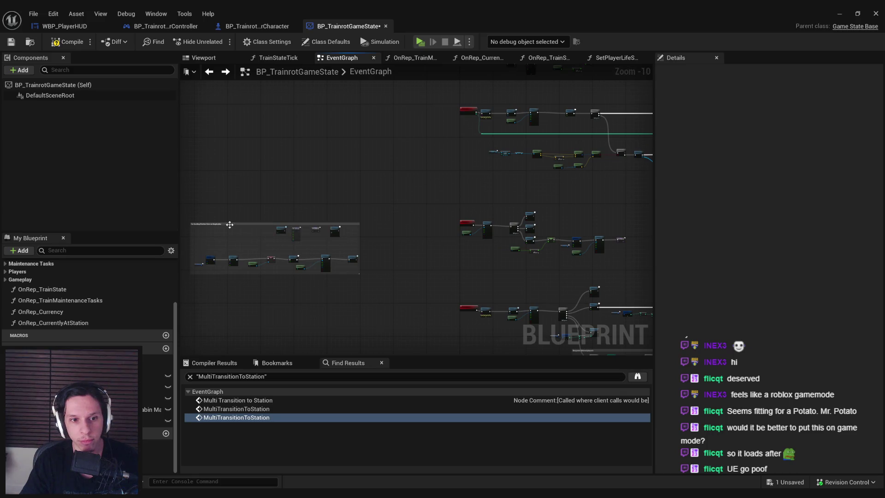
pyautogui.moveTo(230, 225); pyautogui.dragTo(300, 121)
pyautogui.scroll(2, 304, 256)
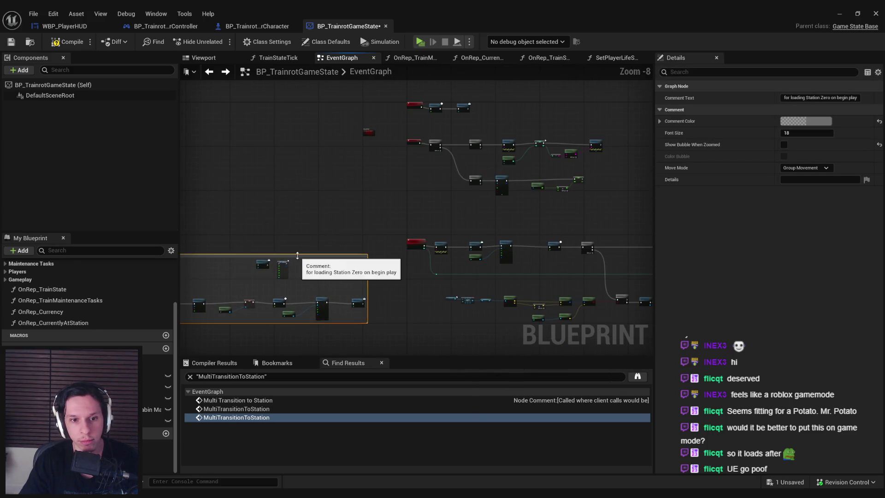
pyautogui.moveTo(297, 257); pyautogui.dragTo(290, 162)
pyautogui.scroll(5, 470, 190)
pyautogui.click(470, 191)
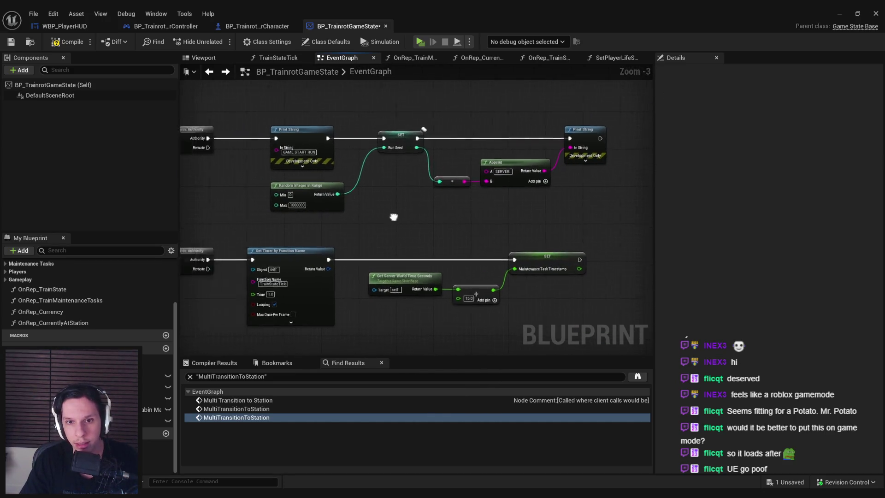
# Pan and zoom the event graph to bring the Station Zero comment group back into view.
pyautogui.scroll(-1, 508, 218)
pyautogui.scroll(1, 509, 221)
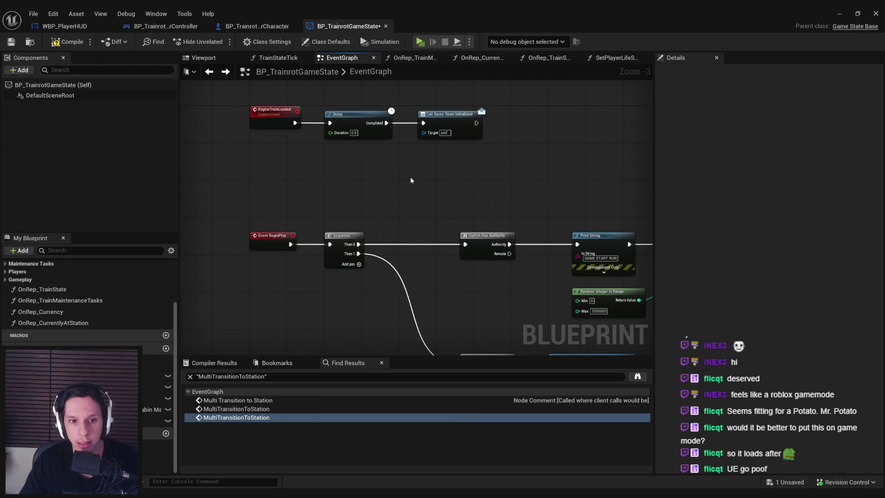
pyautogui.scroll(-4, 412, 181)
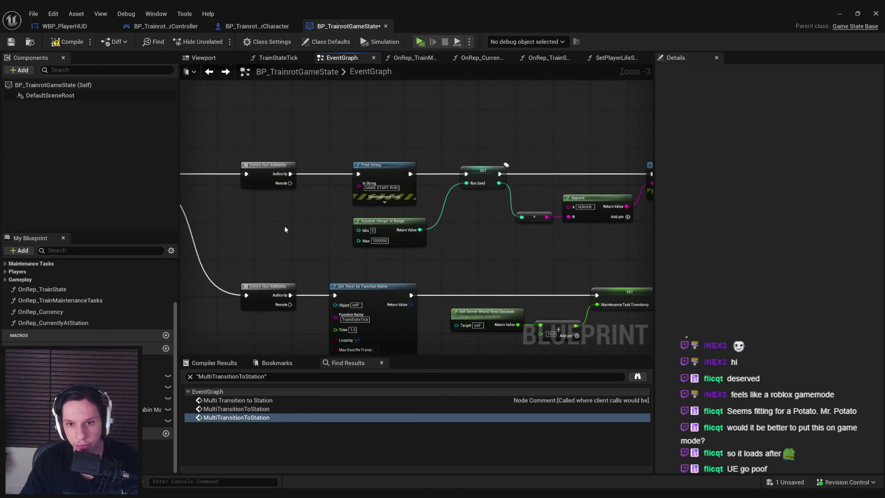
pyautogui.scroll(3, 283, 228)
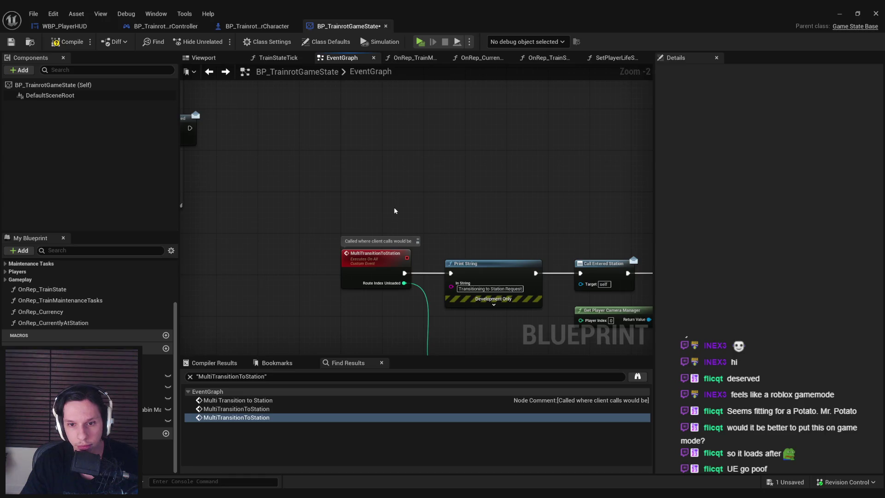
pyautogui.scroll(-4, 358, 168)
pyautogui.moveTo(358, 167); pyautogui.dragTo(521, 270)
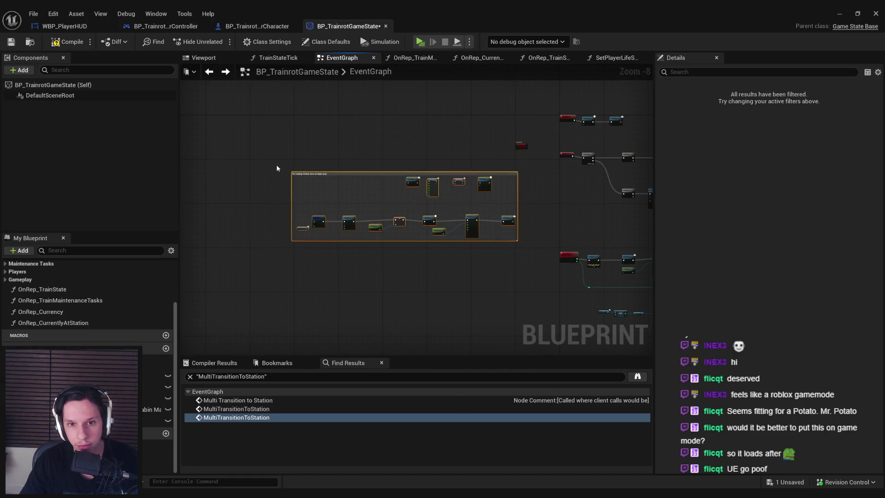
pyautogui.scroll(3, 400, 183)
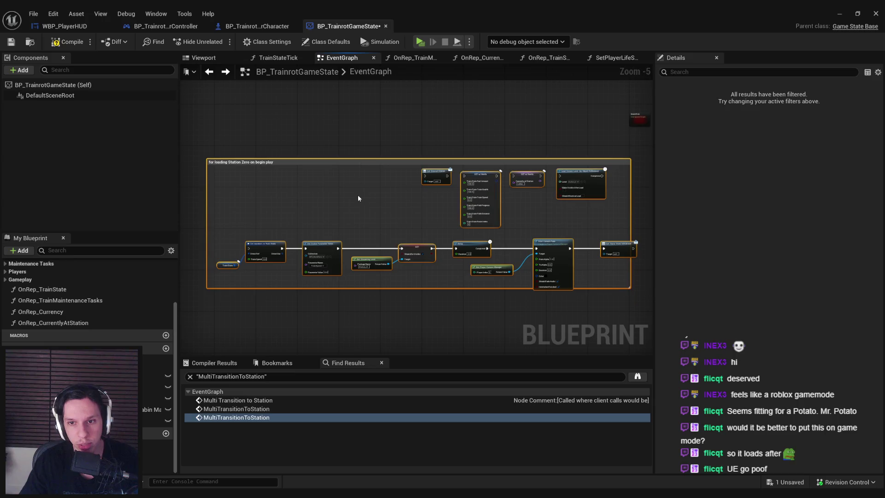
pyautogui.scroll(4, 500, 225)
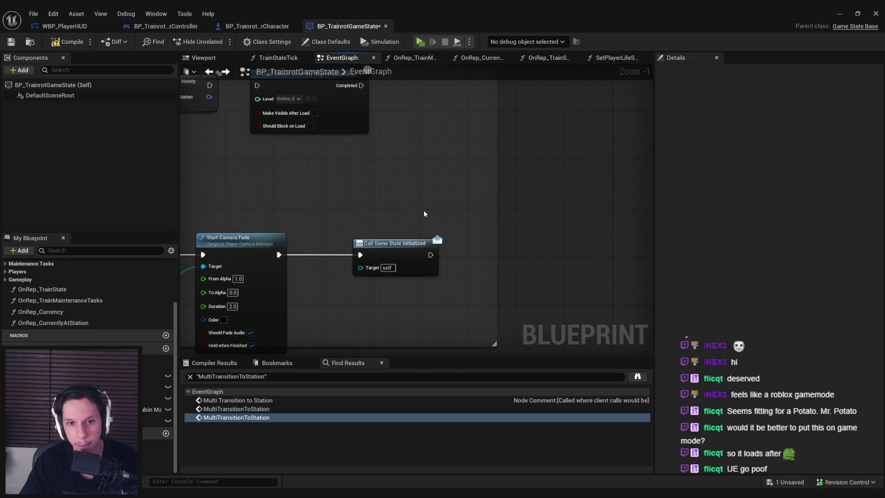
pyautogui.scroll(-4, 502, 245)
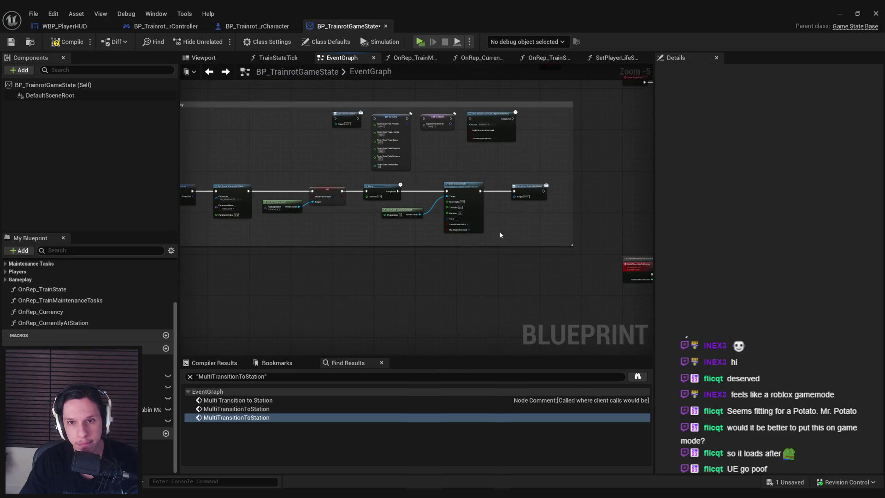
pyautogui.scroll(-4, 499, 231)
pyautogui.scroll(4, 372, 226)
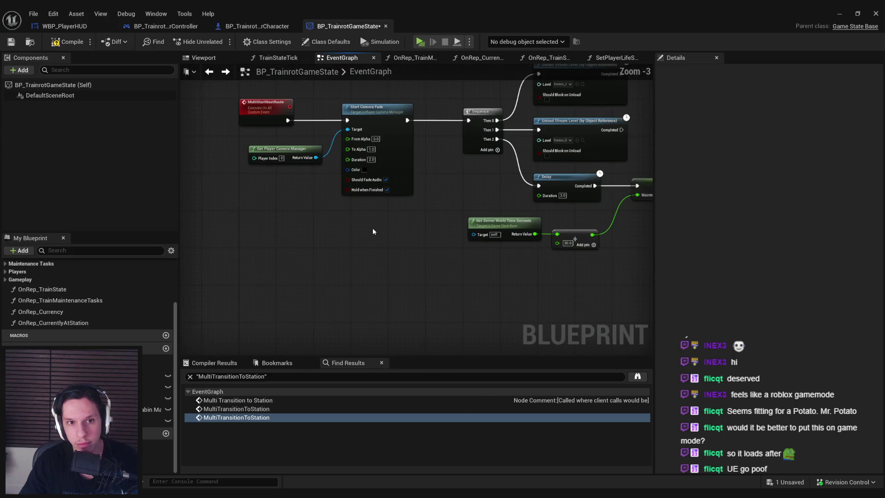
pyautogui.scroll(-1, 248, 242)
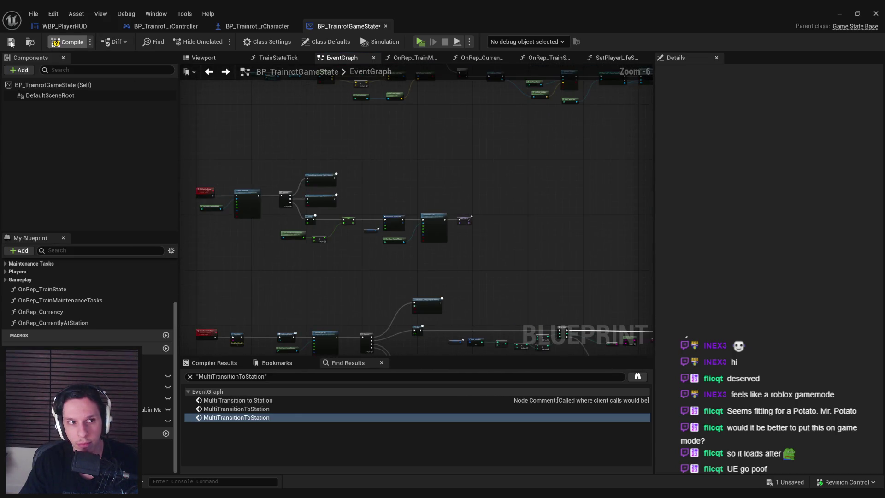
# Save BP_TrainrotGameState and pan left to the ServerRestartGame nodes.
pyautogui.hotkey('ctrl', 's')
pyautogui.scroll(3, 314, 244)
pyautogui.moveTo(375, 247); pyautogui.dragTo(236, 231)
pyautogui.scroll(-2, 235, 231)
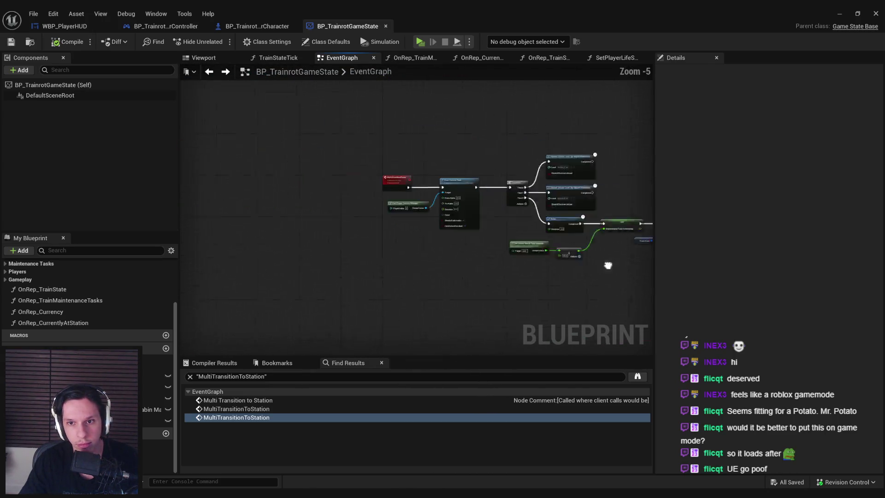
pyautogui.scroll(2, 453, 206)
pyautogui.scroll(-4, 441, 180)
pyautogui.scroll(6, 441, 180)
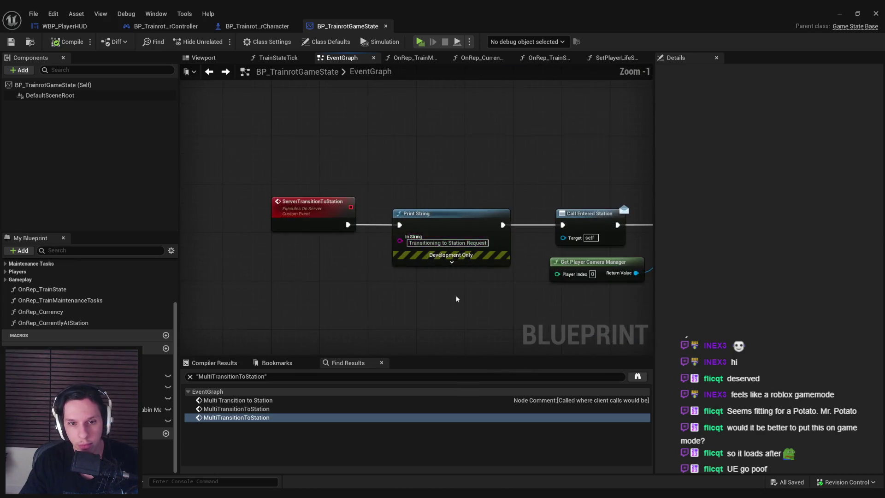
pyautogui.scroll(-2, 456, 214)
# Line up Server Travel after the 2.0-second Delay, save, and minimise the Blueprint editor.
pyautogui.moveTo(456, 214)
pyautogui.mouseDown()
pyautogui.moveTo(604, 161)
pyautogui.moveTo(515, 268)
pyautogui.mouseUp()
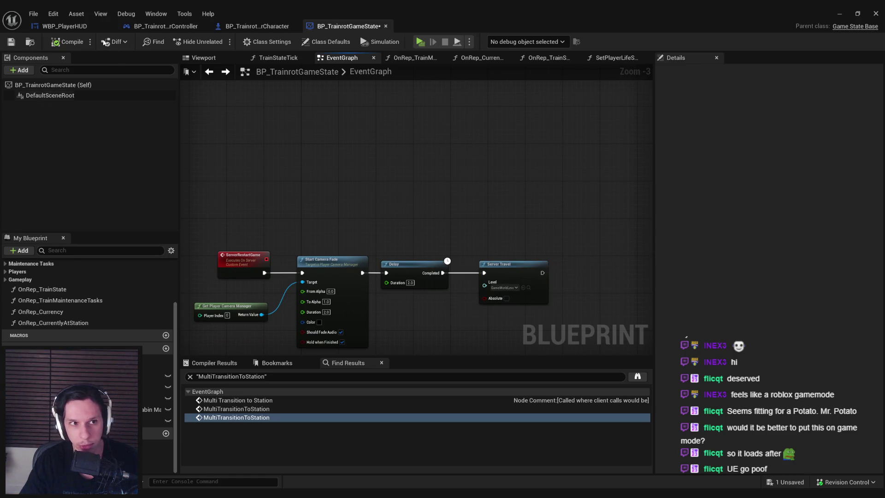
pyautogui.click(12, 42)
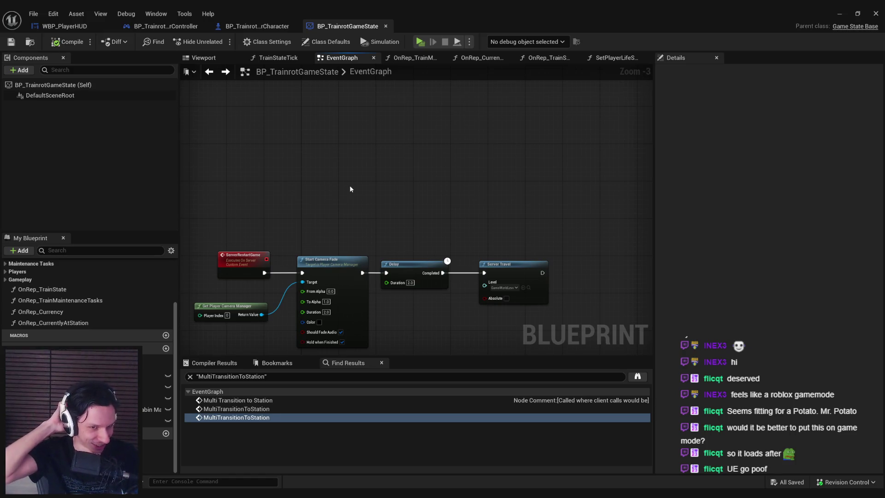
pyautogui.click(852, 12)
# Run a server-and-client play session, walking the server player to the door until spectating.
pyautogui.click(217, 42)
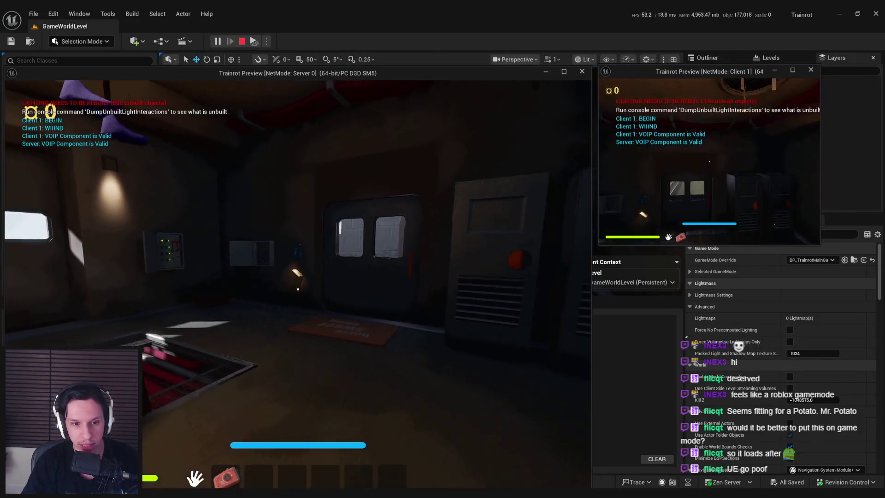
pyautogui.press('w')
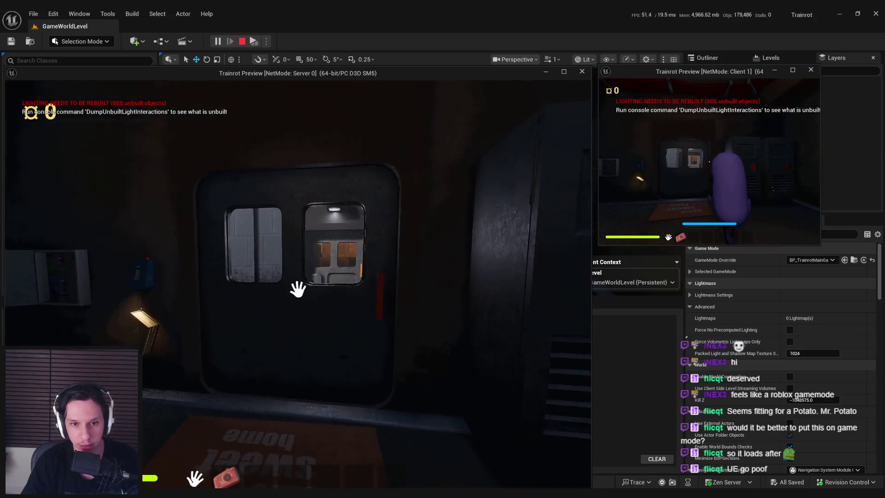
pyautogui.press('e')
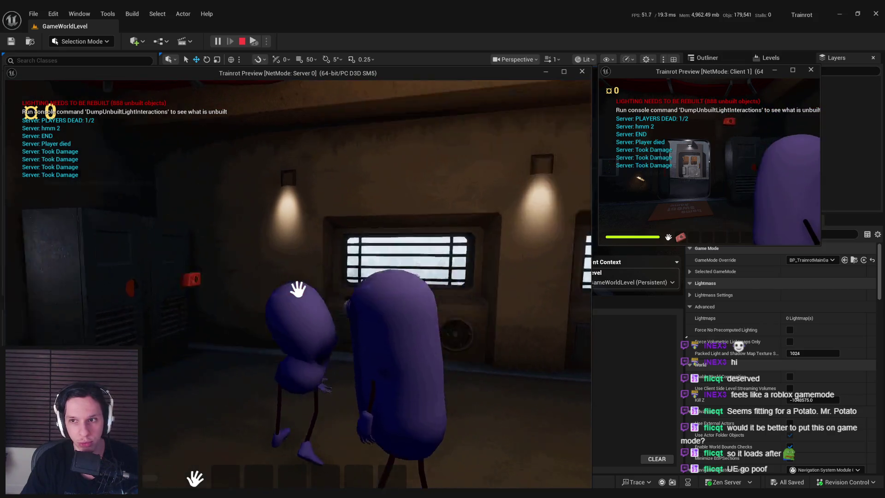
pyautogui.click(298, 289)
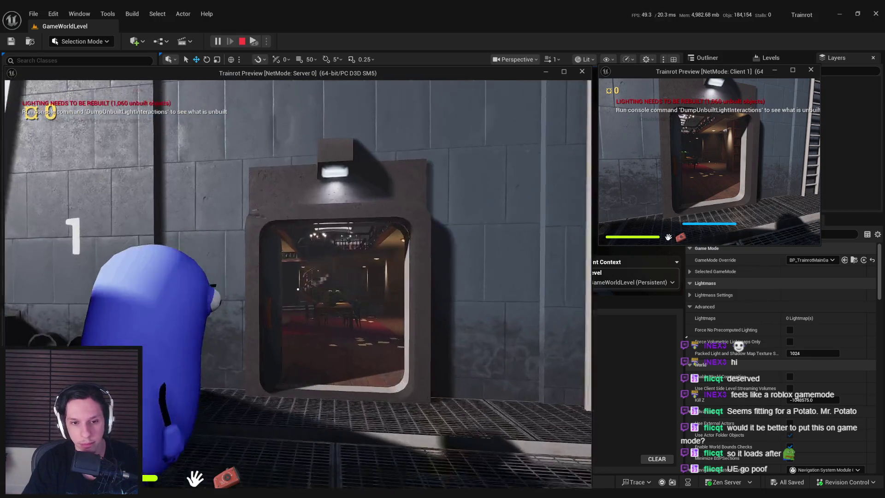
# Cycle spectator views through the train car, then stop play and show the 0_Core folder.
pyautogui.press('w')
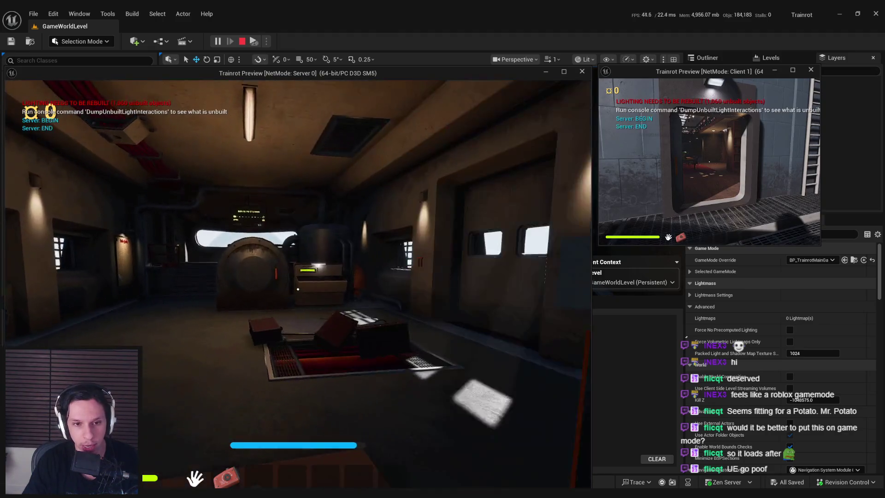
pyautogui.press('w')
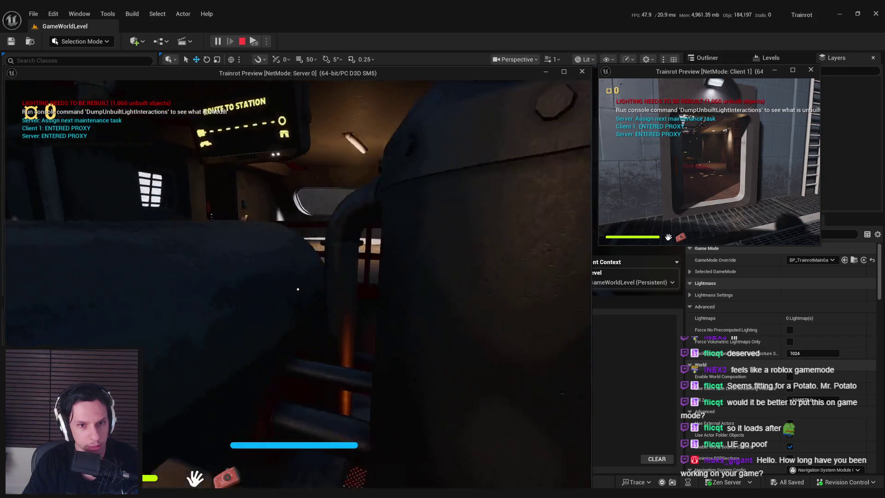
pyautogui.press('a')
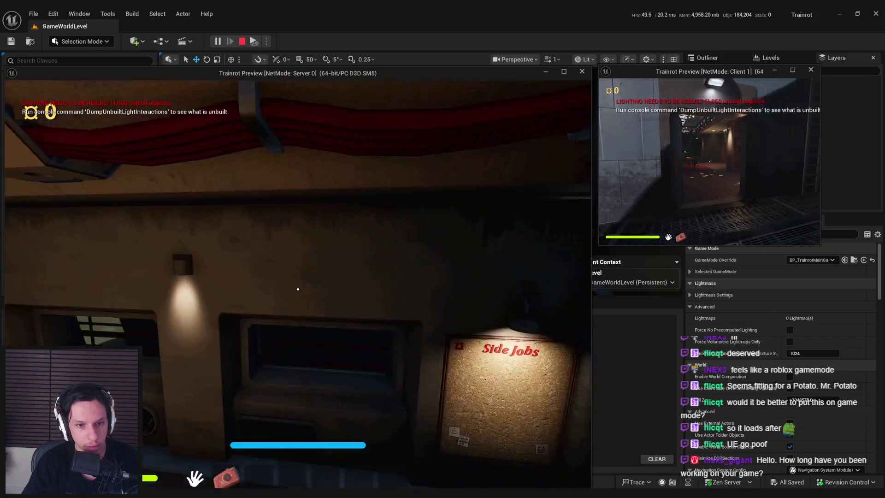
pyautogui.moveTo(298, 289)
pyautogui.press('w')
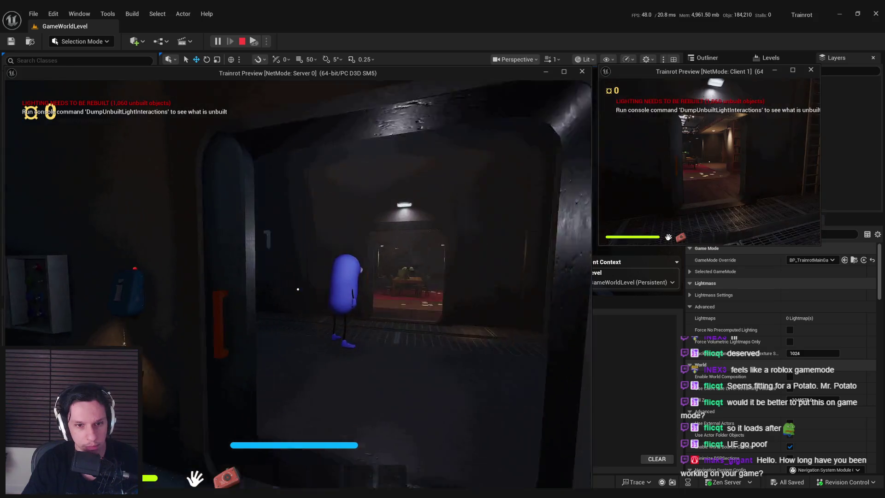
pyautogui.press('w')
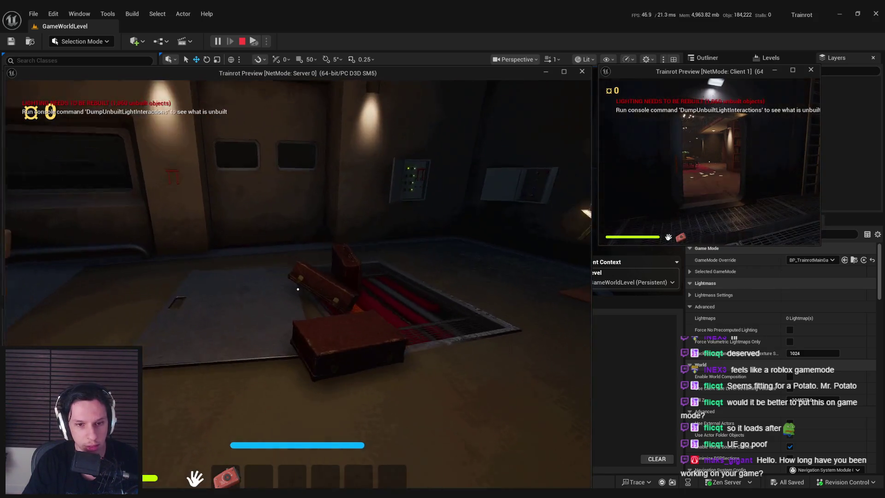
pyautogui.press('w')
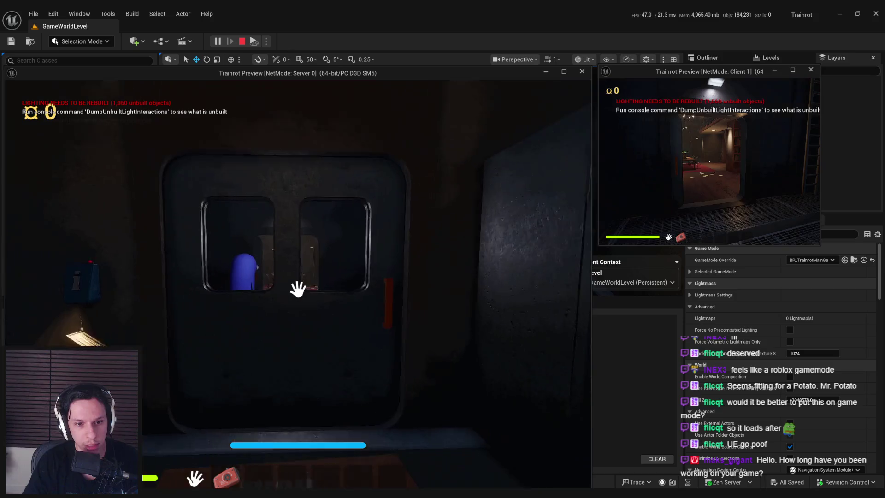
pyautogui.click(298, 289)
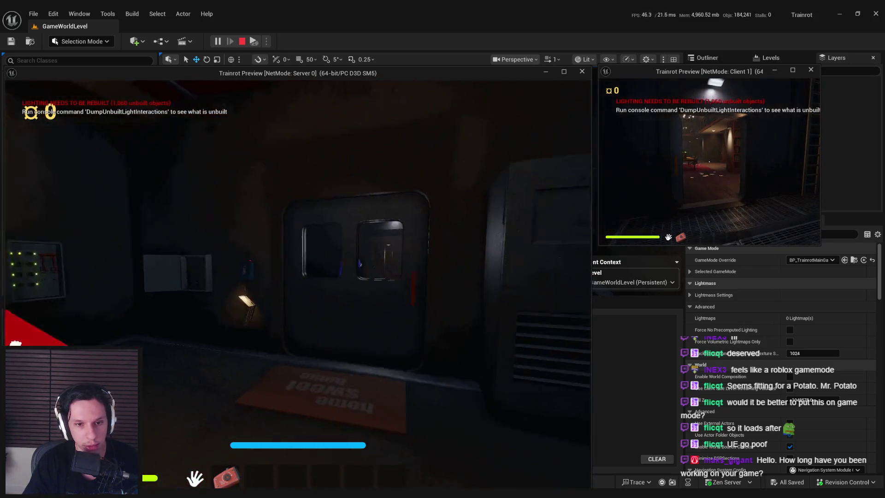
pyautogui.press('w')
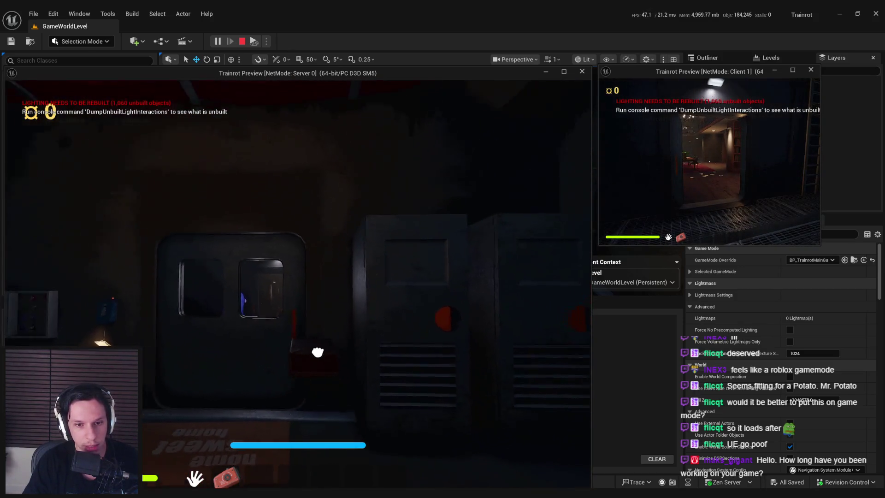
pyautogui.click(298, 289)
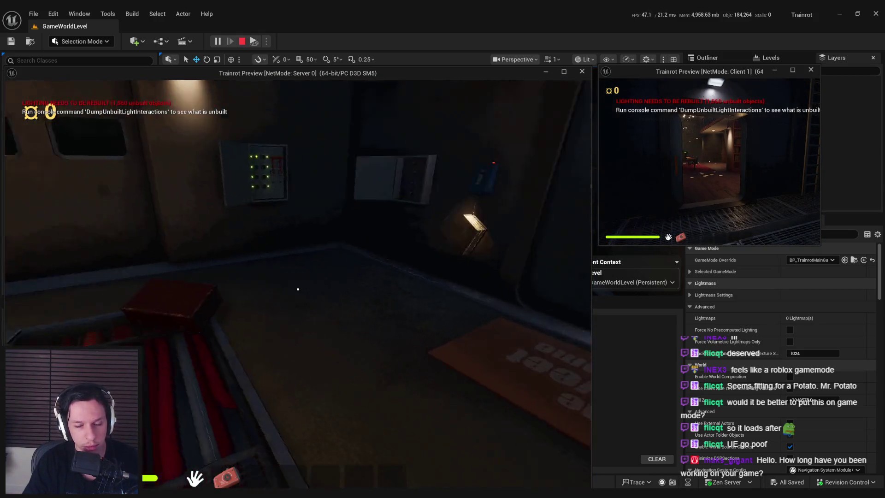
pyautogui.press('Escape')
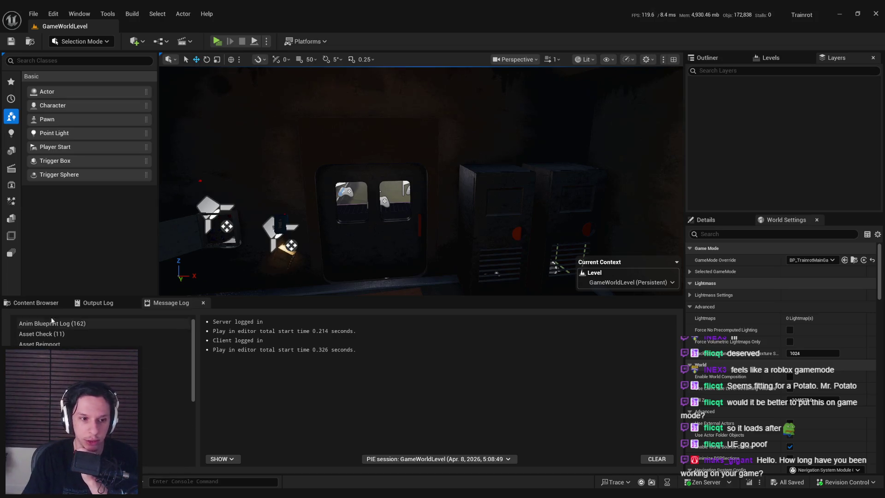
pyautogui.click(31, 303)
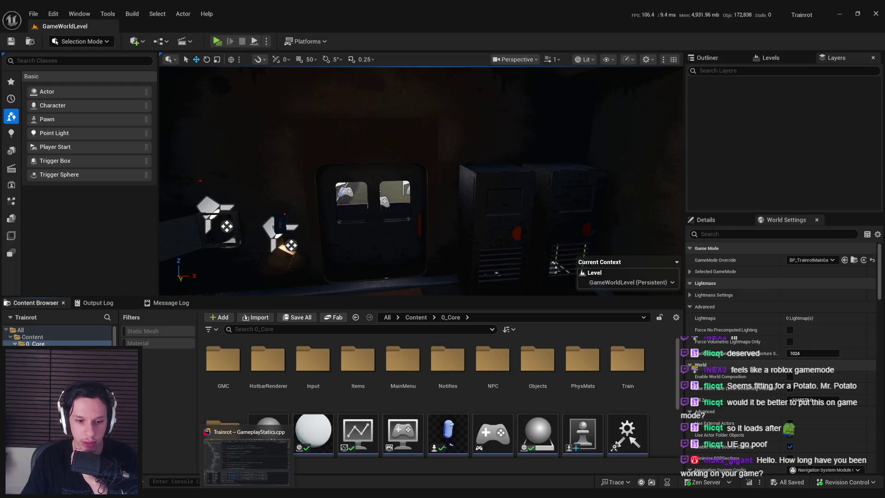
# In Notion, add a parenthetical note after 2026-04-08 about end-game state and Station Zero tasks.
pyautogui.hotkey('alt', 'Tab')
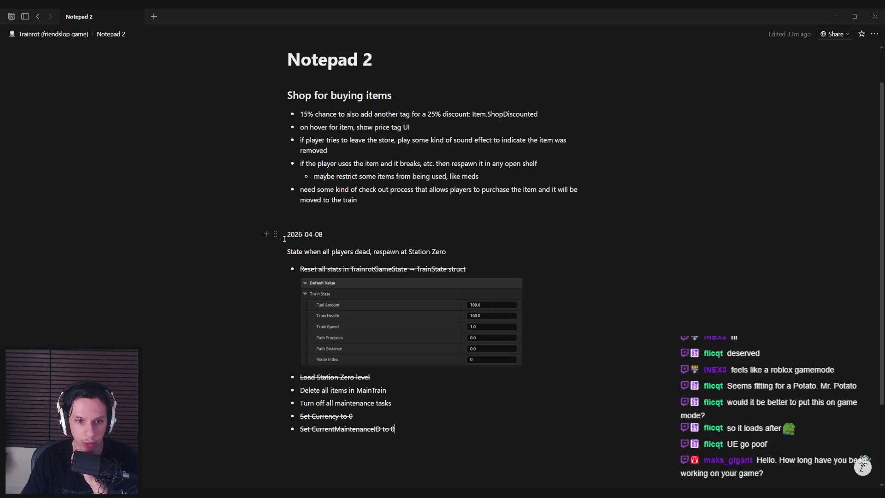
pyautogui.click(324, 235)
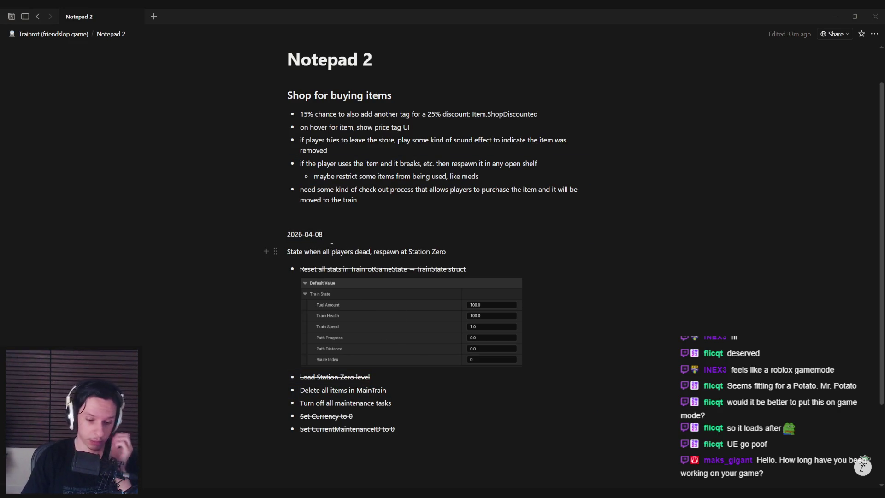
pyautogui.write(' (fo')
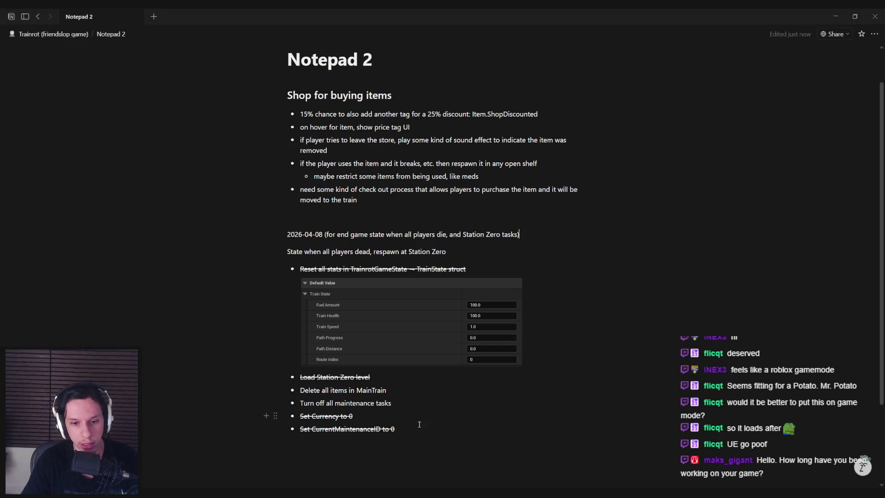
pyautogui.moveTo(410, 431)
pyautogui.mouseDown()
pyautogui.moveTo(300, 269)
pyautogui.moveTo(429, 438)
pyautogui.mouseUp()
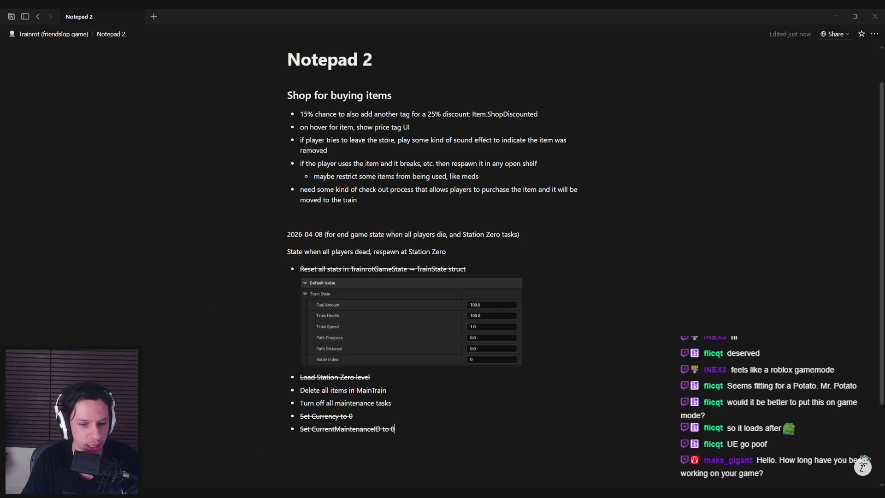
pyautogui.hotkey('alt', 'Tab')
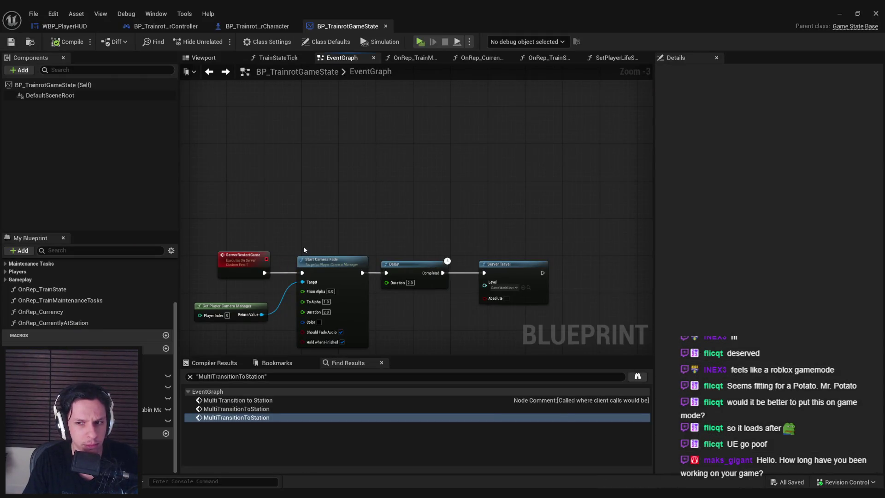
pyautogui.scroll(-2, 303, 247)
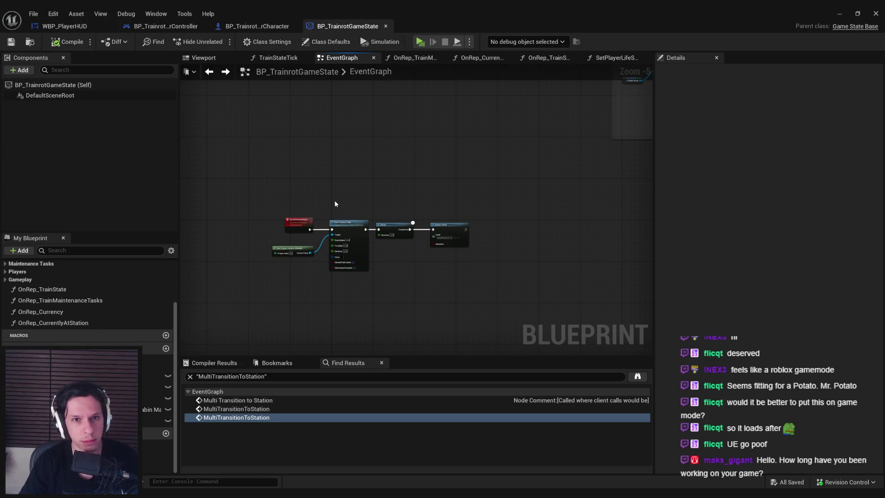
pyautogui.moveTo(335, 203); pyautogui.dragTo(331, 298)
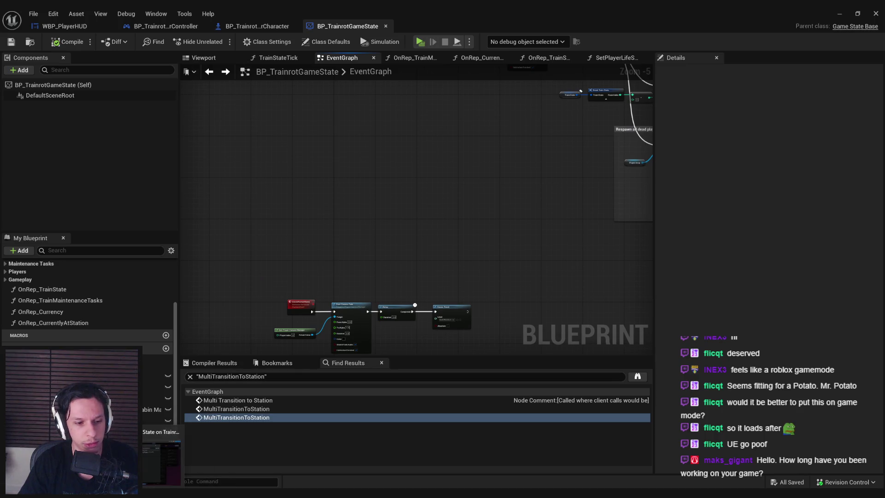
pyautogui.hotkey('alt', 'Tab')
# Check the all-players-dead item and replace 'respawn at Station Zero' with 'restart game'.
pyautogui.scroll(-2, 299, 304)
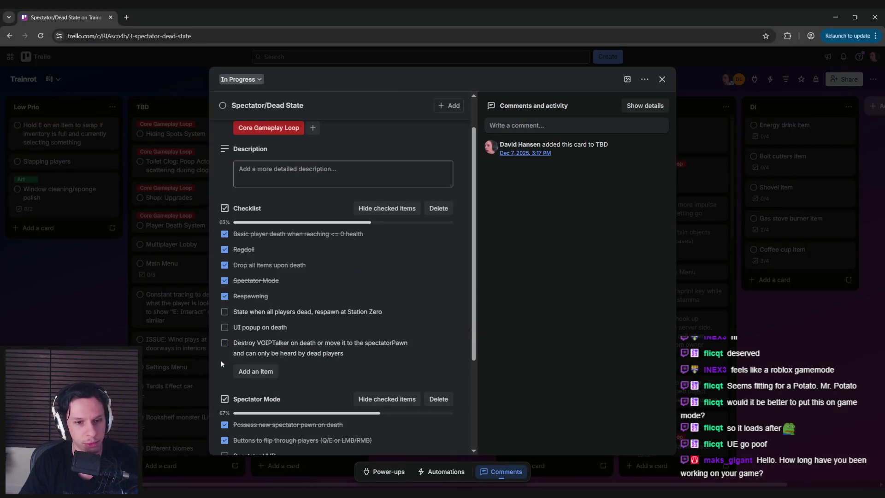
pyautogui.scroll(-1, 298, 315)
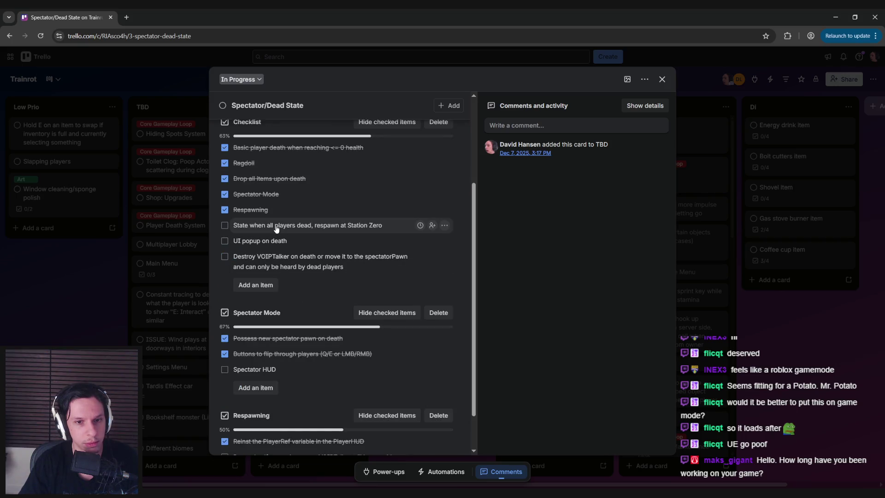
pyautogui.click(225, 225)
pyautogui.click(244, 225)
pyautogui.moveTo(320, 229); pyautogui.dragTo(420, 229)
pyautogui.write('rest')
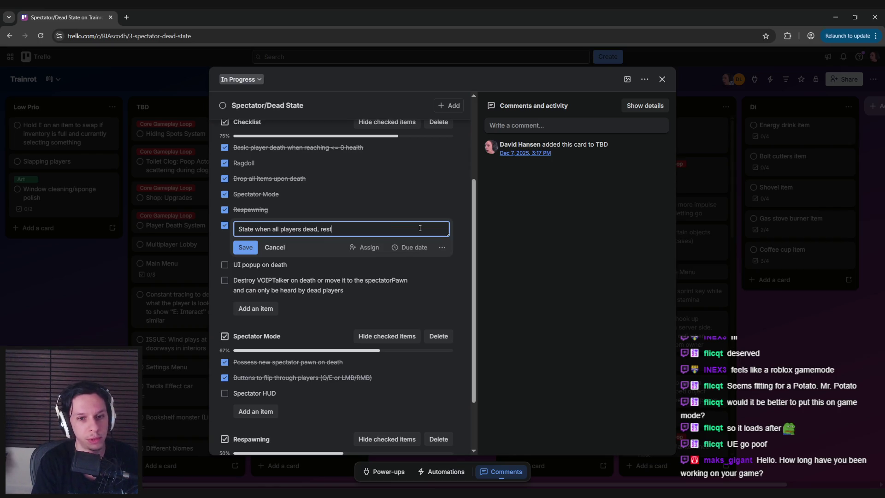
pyautogui.write('art game')
pyautogui.press('Return')
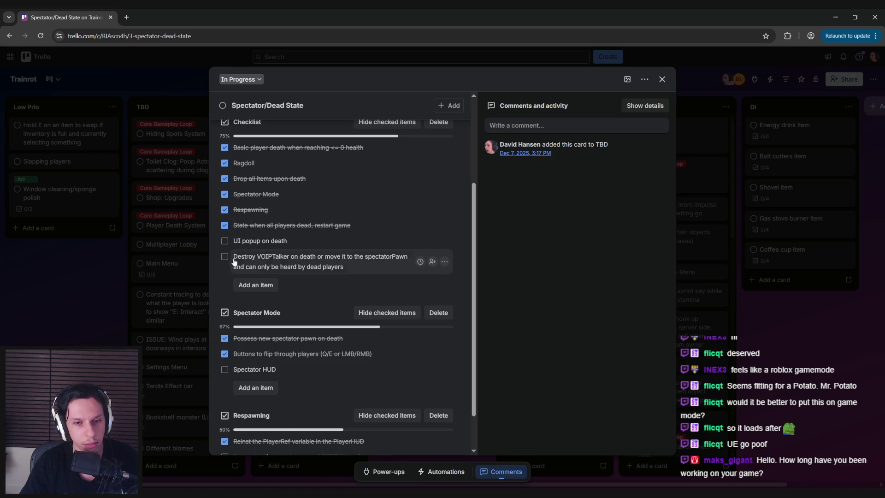
pyautogui.scroll(-1, 225, 277)
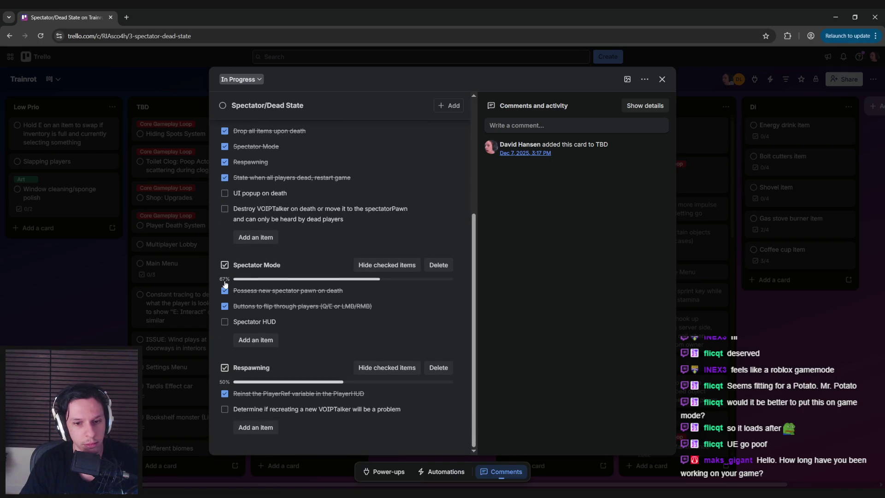
pyautogui.scroll(5, 225, 283)
pyautogui.click(312, 477)
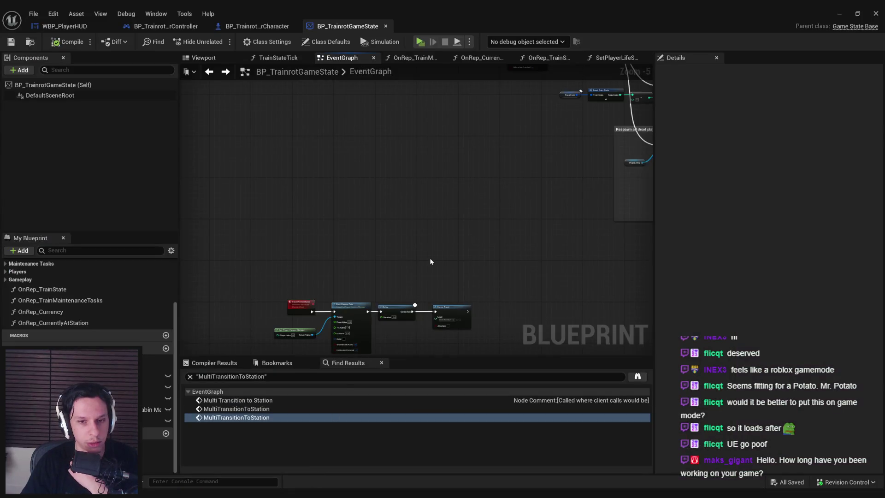
# Save the Blueprint and tidy the ServerRestartGame chain, nudging the Delay slightly right.
pyautogui.moveTo(262, 193); pyautogui.dragTo(480, 295)
pyautogui.scroll(3, 308, 231)
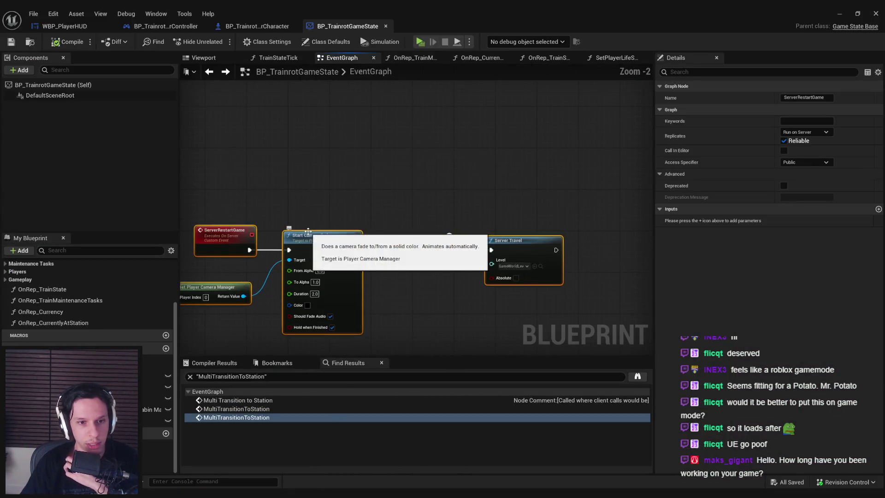
pyautogui.scroll(-5, 322, 213)
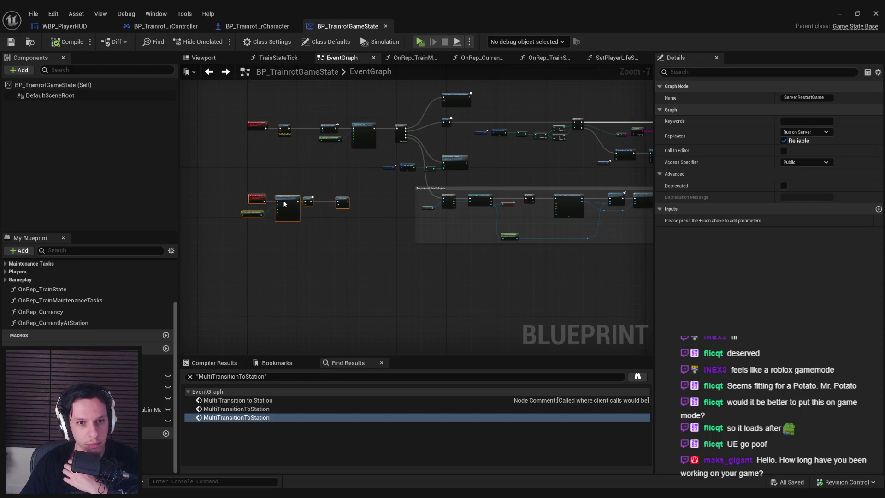
pyautogui.scroll(2, 284, 203)
pyautogui.click(281, 180)
pyautogui.hotkey('ctrl', 's')
pyautogui.scroll(6, 270, 189)
pyautogui.scroll(-2, 310, 226)
pyautogui.moveTo(438, 203); pyautogui.dragTo(450, 203)
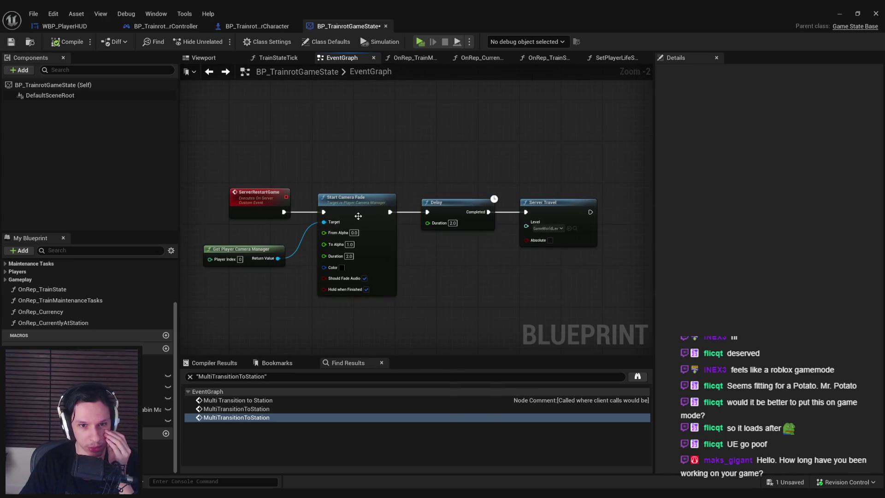
pyautogui.moveTo(289, 246); pyautogui.dragTo(304, 195)
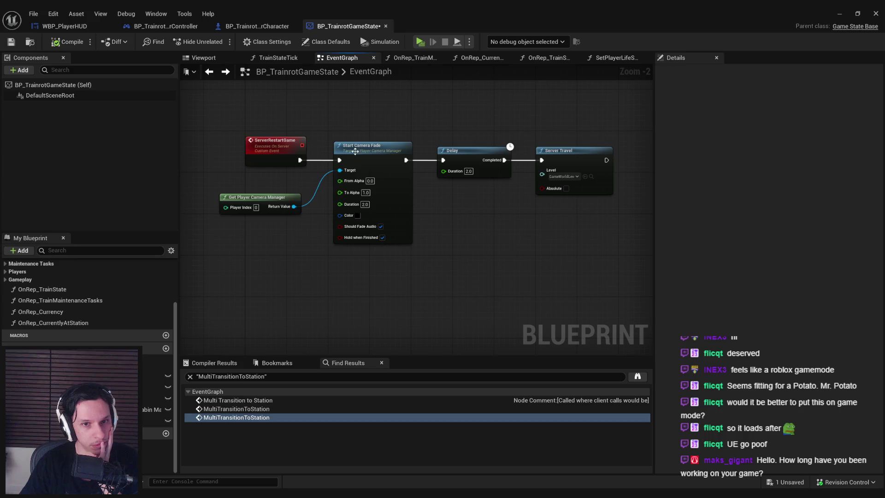
# Add a custom event MultiRestartGameCalled with Replicates set to Multicast.
pyautogui.moveTo(214, 192); pyautogui.dragTo(415, 277)
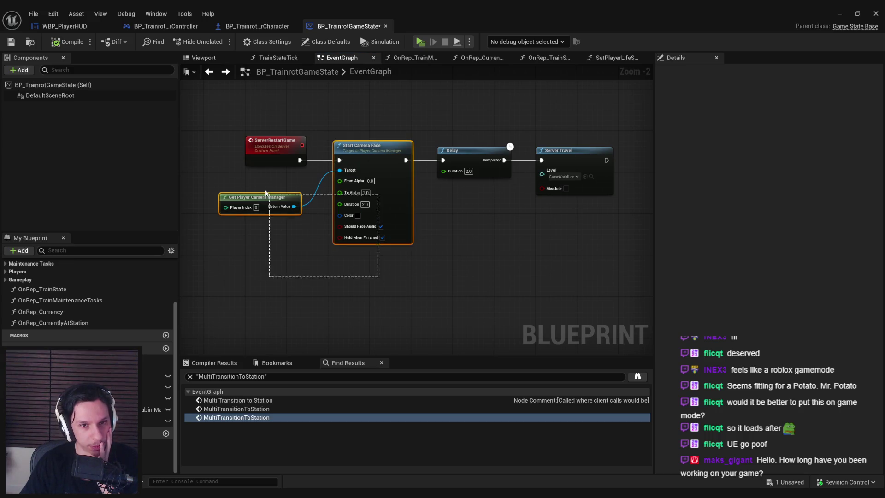
pyautogui.moveTo(306, 260); pyautogui.dragTo(360, 200)
pyautogui.click(318, 256)
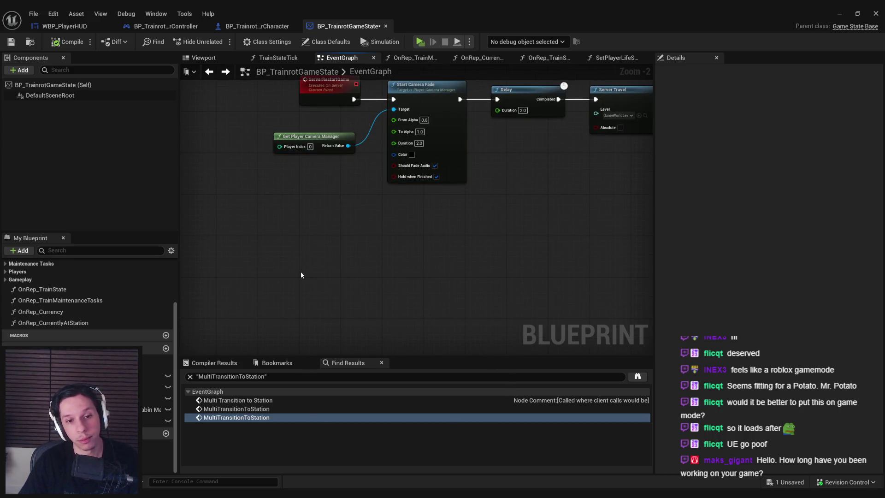
pyautogui.rightClick(301, 274)
pyautogui.write('cs')
pyautogui.press('BackSpace')
pyautogui.write('ustom eve')
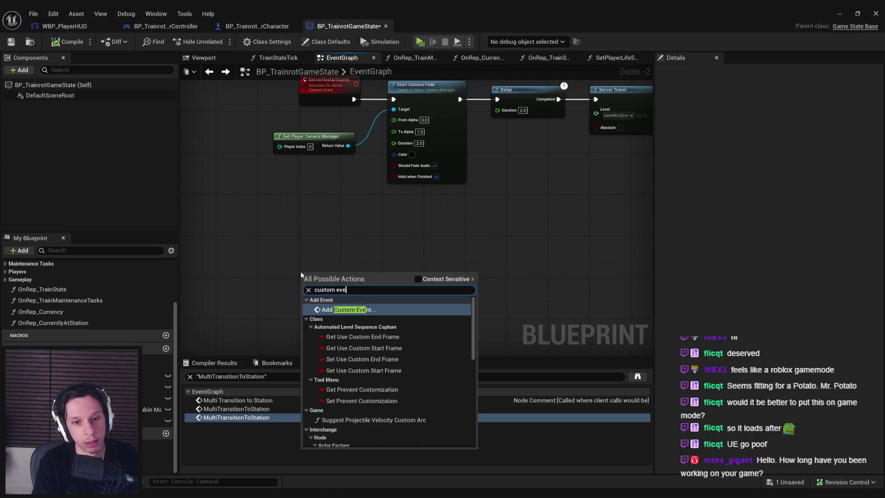
pyautogui.press('Return')
pyautogui.write('MultiRestartGameC')
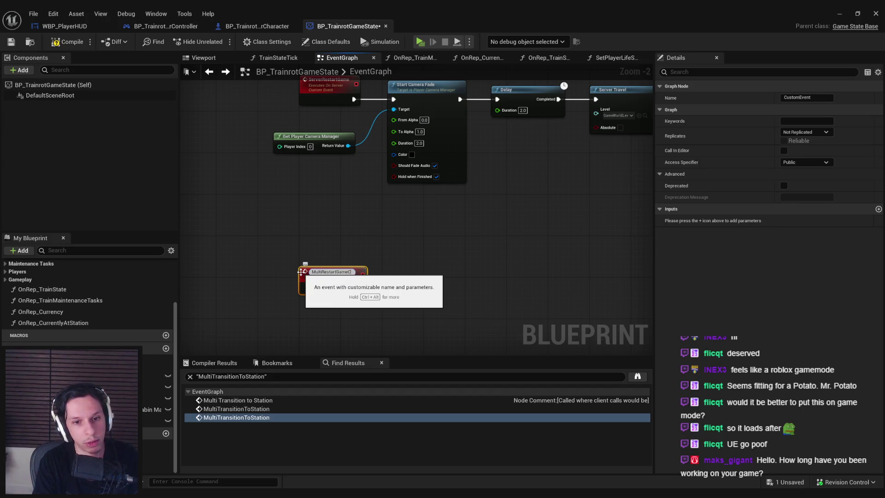
pyautogui.press('Return')
pyautogui.click(813, 132)
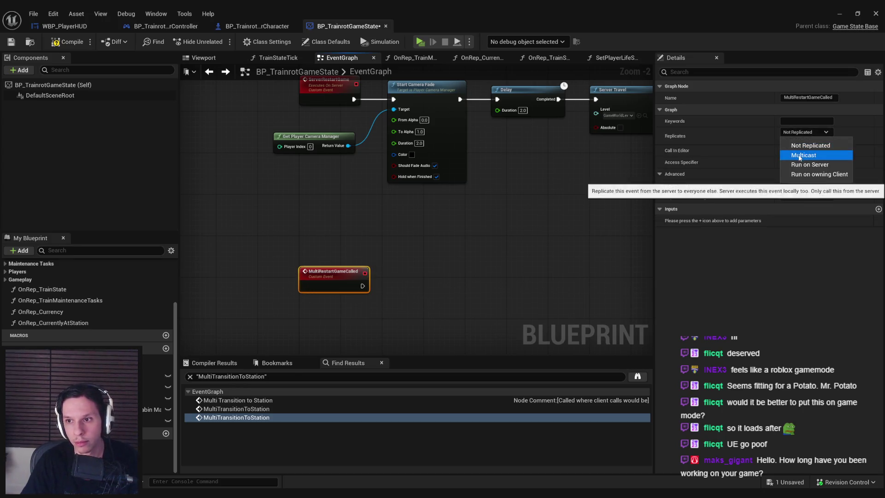
pyautogui.click(798, 151)
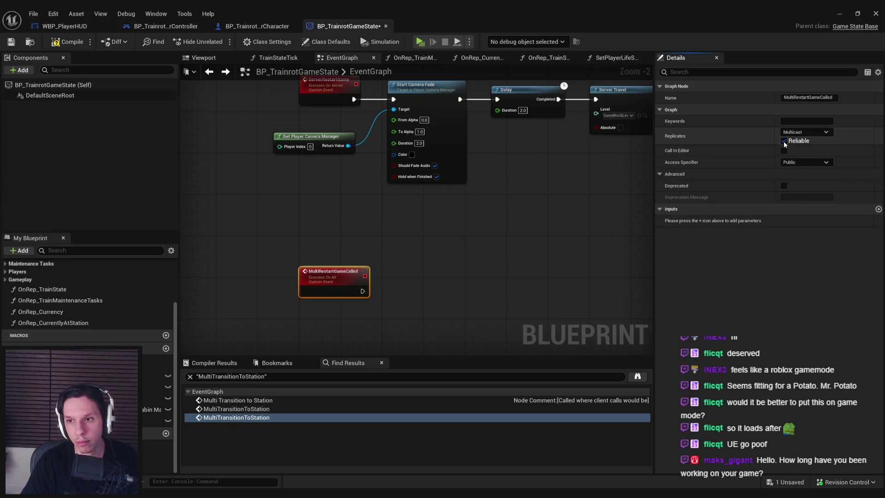
# Paste copies of the camera manager and fade nodes and wire them to MultiRestartGameCalled.
pyautogui.moveTo(430, 219)
pyautogui.mouseDown()
pyautogui.moveTo(328, 136)
pyautogui.moveTo(338, 256)
pyautogui.moveTo(415, 152)
pyautogui.moveTo(422, 211)
pyautogui.moveTo(412, 268)
pyautogui.mouseUp()
pyautogui.hotkey('ctrl', 'v')
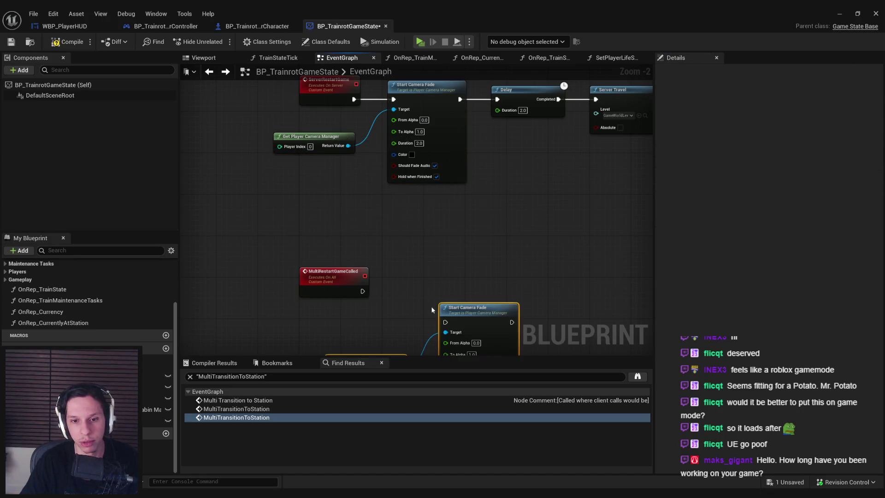
pyautogui.moveTo(444, 321); pyautogui.dragTo(363, 291)
pyautogui.moveTo(487, 318)
pyautogui.mouseDown()
pyautogui.moveTo(454, 287)
pyautogui.moveTo(440, 288)
pyautogui.mouseUp()
pyautogui.click(428, 252)
# Call Multi Restart Game Called after Start Camera Fade, before the Delay, then save and playtest.
pyautogui.moveTo(535, 242)
pyautogui.mouseDown()
pyautogui.moveTo(456, 153)
pyautogui.moveTo(561, 156)
pyautogui.mouseUp()
pyautogui.moveTo(397, 154)
pyautogui.mouseDown()
pyautogui.moveTo(426, 159)
pyautogui.moveTo(459, 139)
pyautogui.mouseUp()
pyautogui.write('multire')
pyautogui.press('Return')
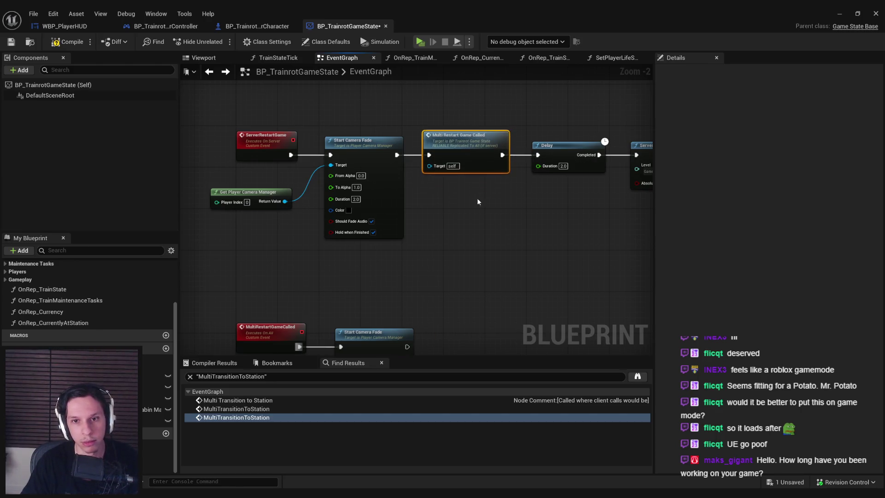
pyautogui.moveTo(457, 233); pyautogui.dragTo(451, 168)
pyautogui.scroll(-1, 445, 189)
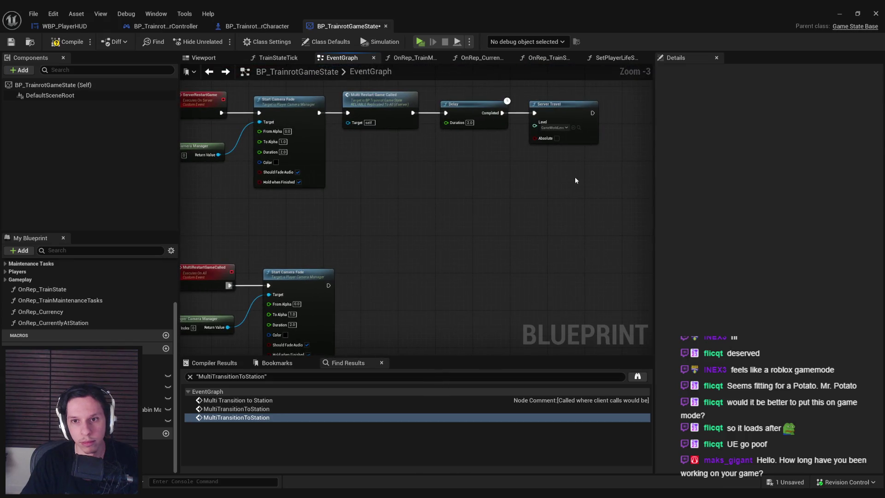
pyautogui.click(15, 45)
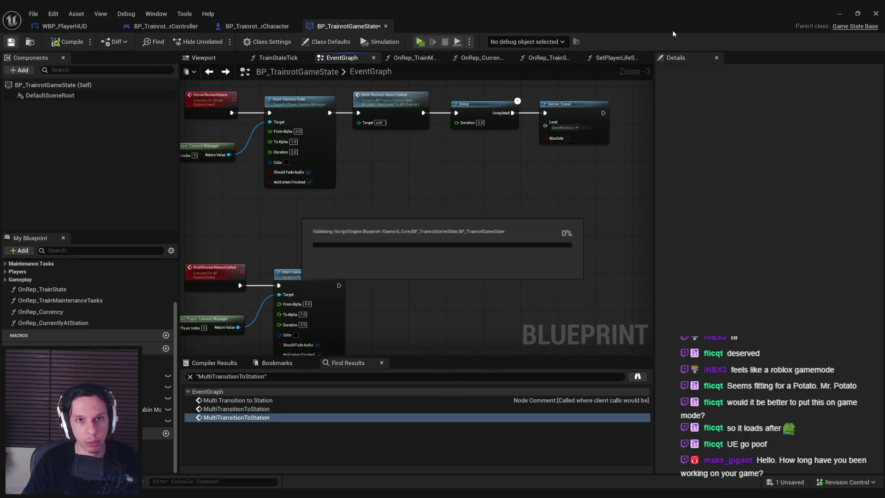
pyautogui.hotkey('alt', 'p')
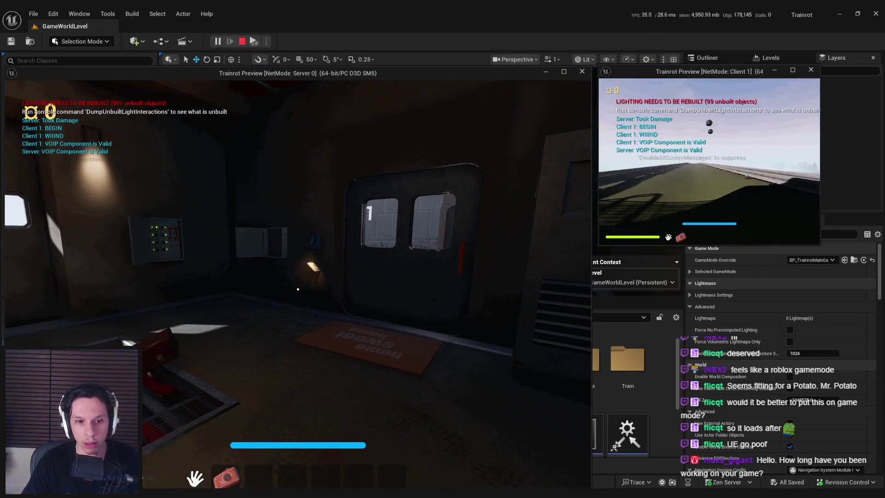
# Finish testing in the server and client windows and end the Play In Editor session.
pyautogui.press('super')
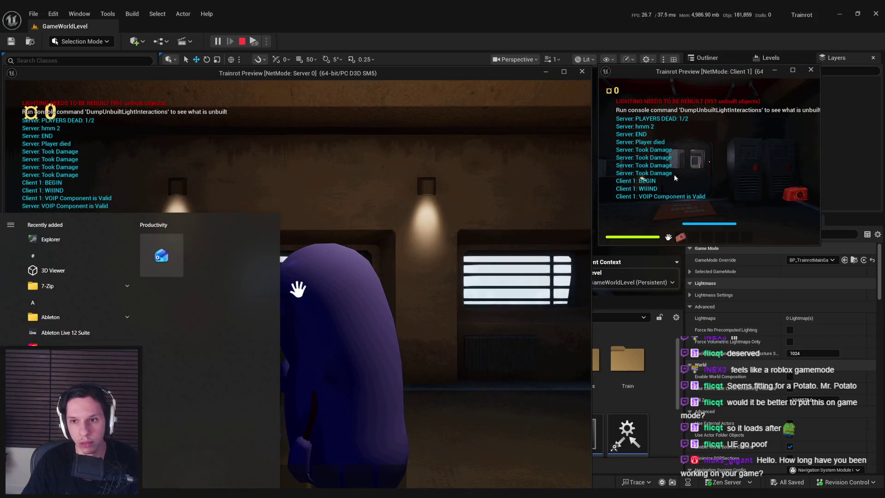
pyautogui.press('super')
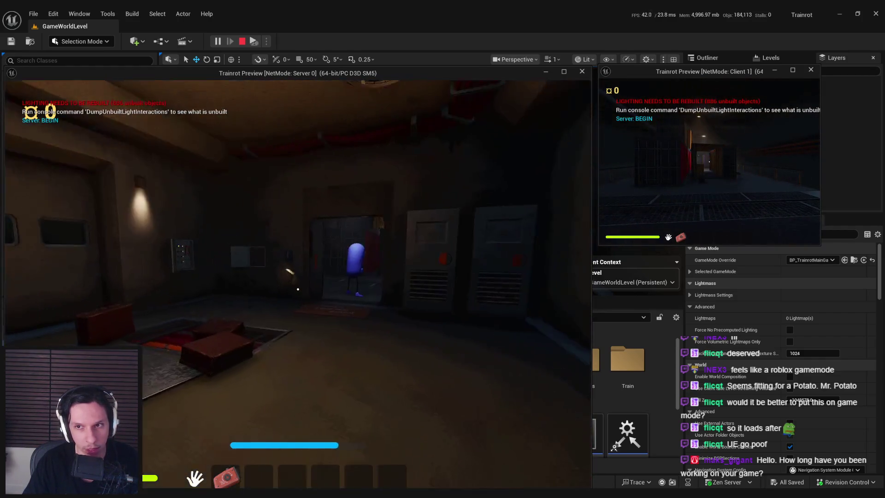
pyautogui.press('Escape')
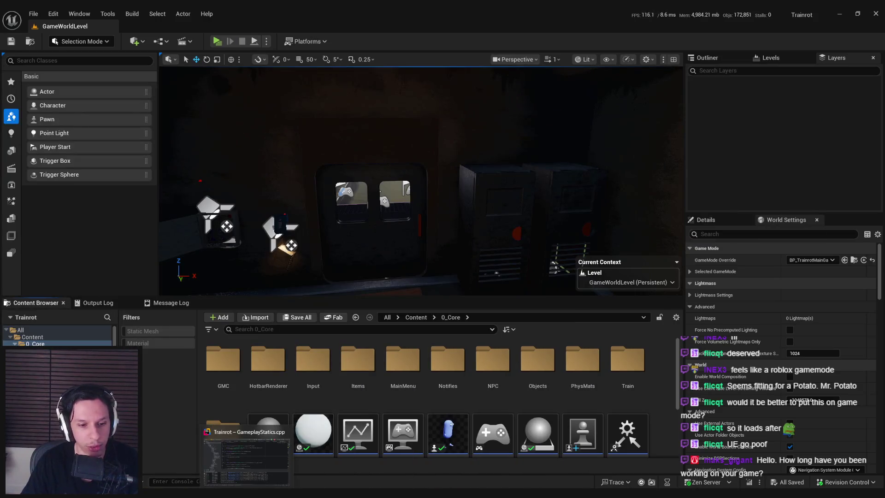
# Switch to Trello and review the Spectator/Dead State and Toilet Clog cards.
pyautogui.hotkey('alt', 'Tab')
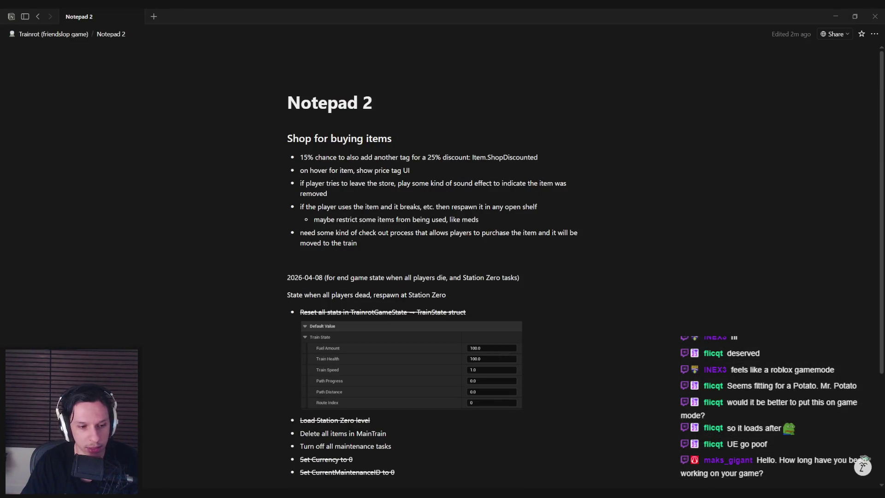
pyautogui.hotkey('alt', 'Tab')
pyautogui.scroll(-3, 214, 348)
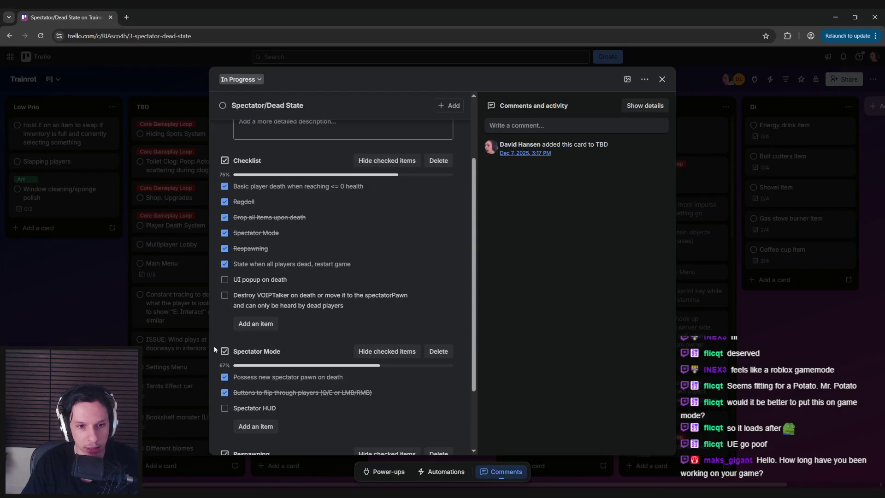
pyautogui.scroll(5, 215, 345)
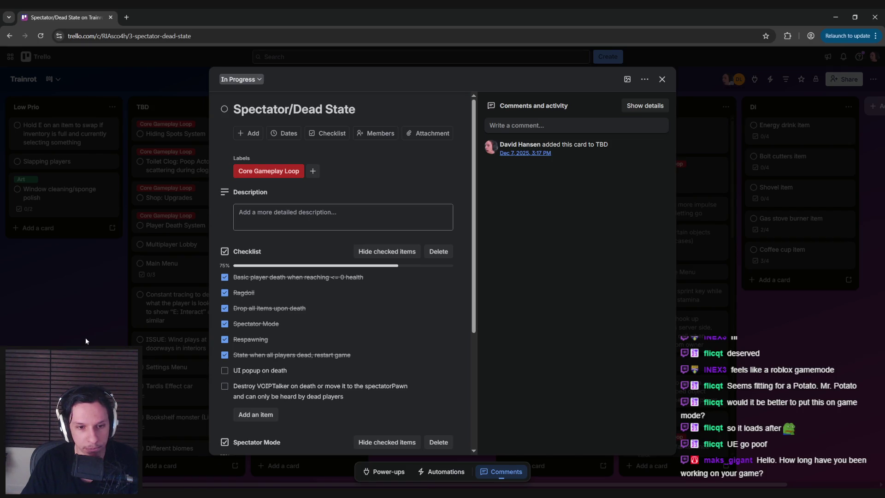
pyautogui.scroll(-5, 226, 335)
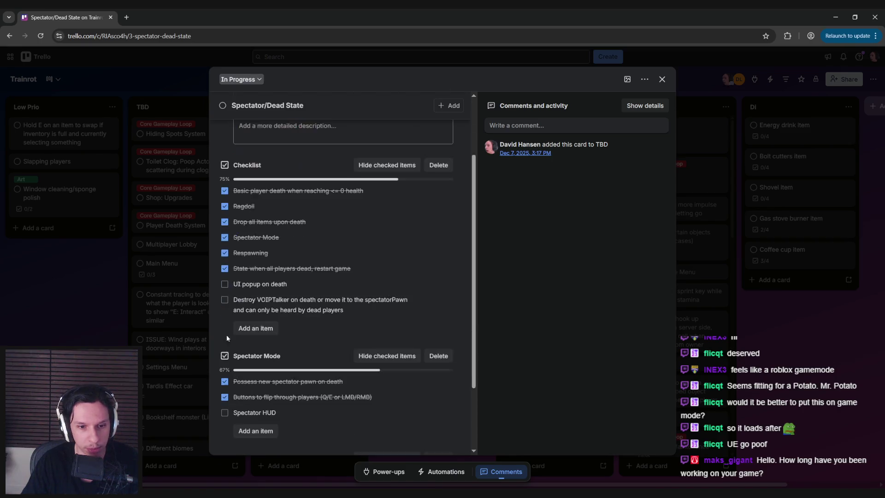
pyautogui.scroll(8, 215, 330)
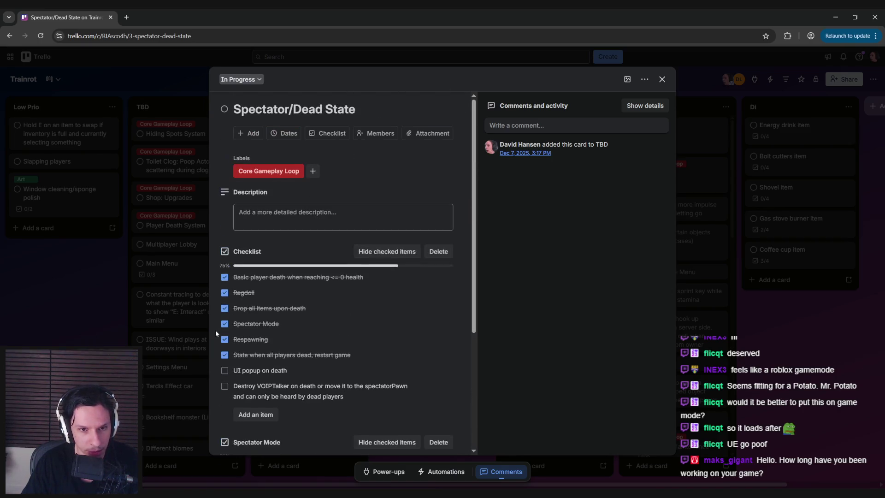
pyautogui.click(194, 327)
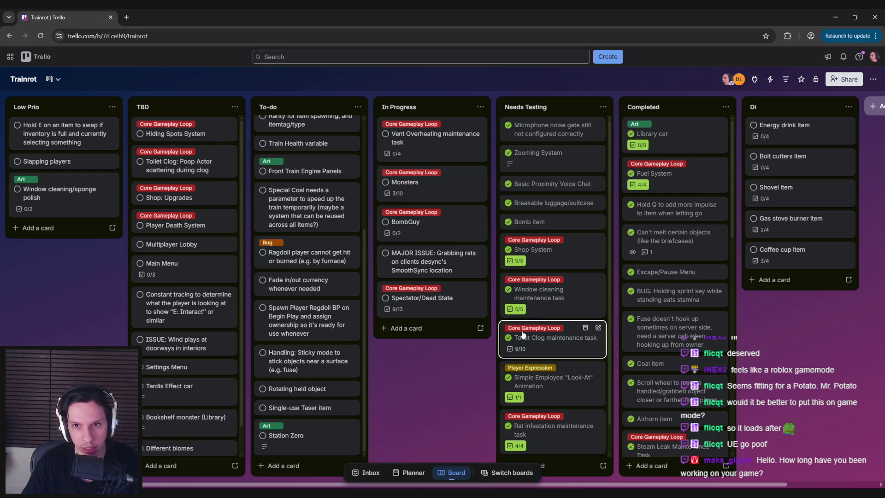
pyautogui.scroll(-2, 542, 355)
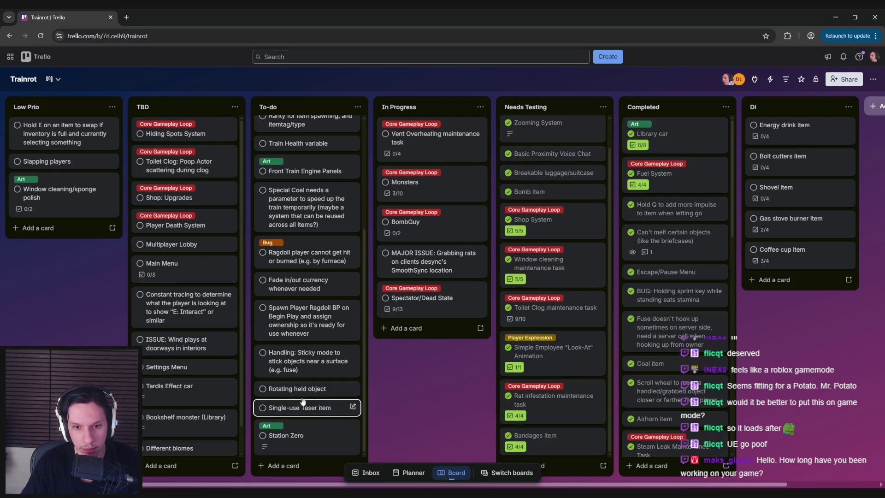
pyautogui.click(422, 298)
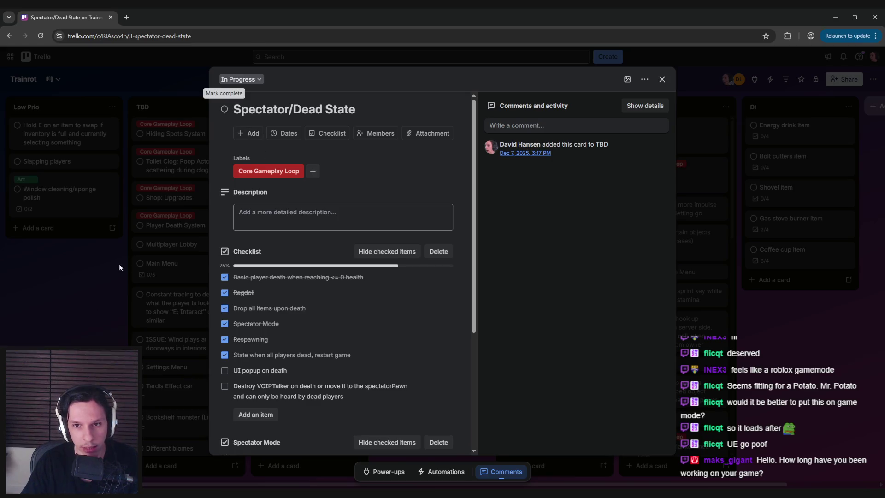
pyautogui.click(119, 266)
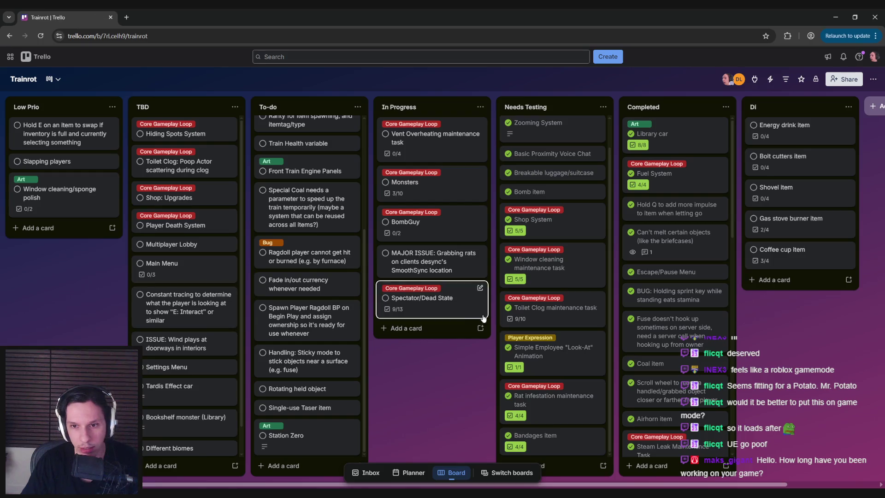
pyautogui.scroll(2, 566, 341)
pyautogui.click(565, 339)
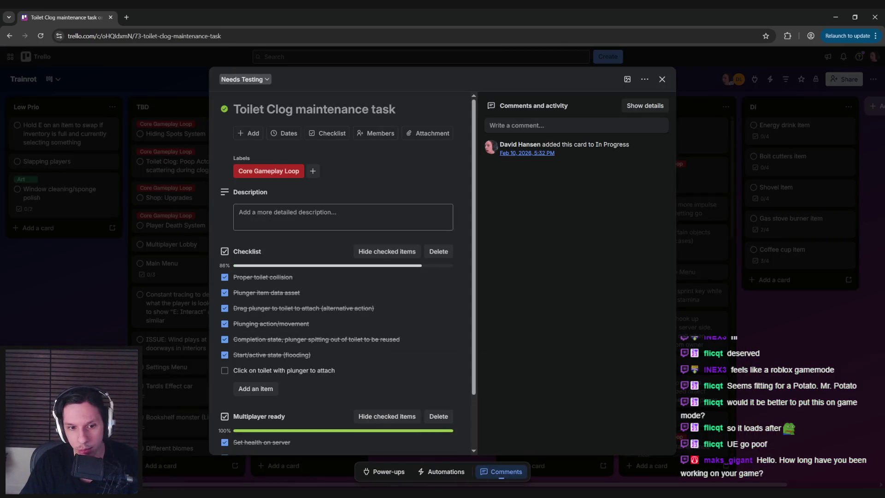
pyautogui.press('Escape')
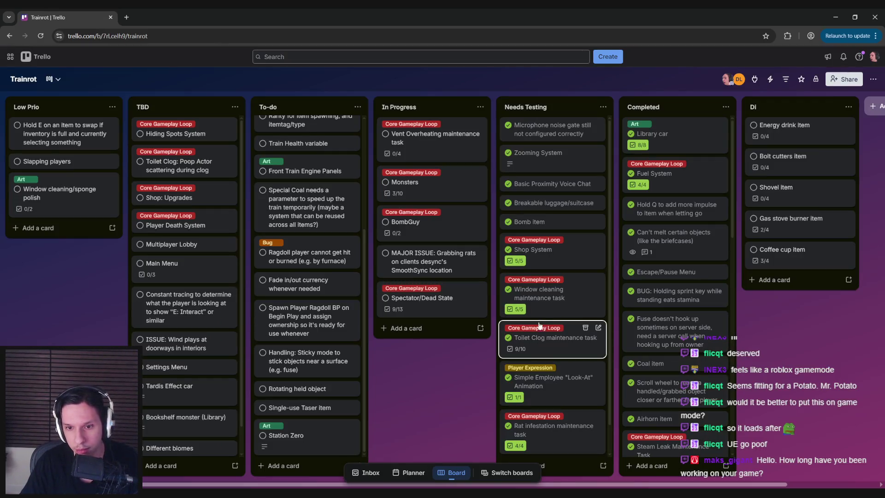
# Move the Spectator/Dead State card to the top of Needs Testing and review its checklists.
pyautogui.moveTo(439, 300)
pyautogui.mouseDown()
pyautogui.moveTo(544, 192)
pyautogui.moveTo(548, 134)
pyautogui.moveTo(555, 151)
pyautogui.mouseUp()
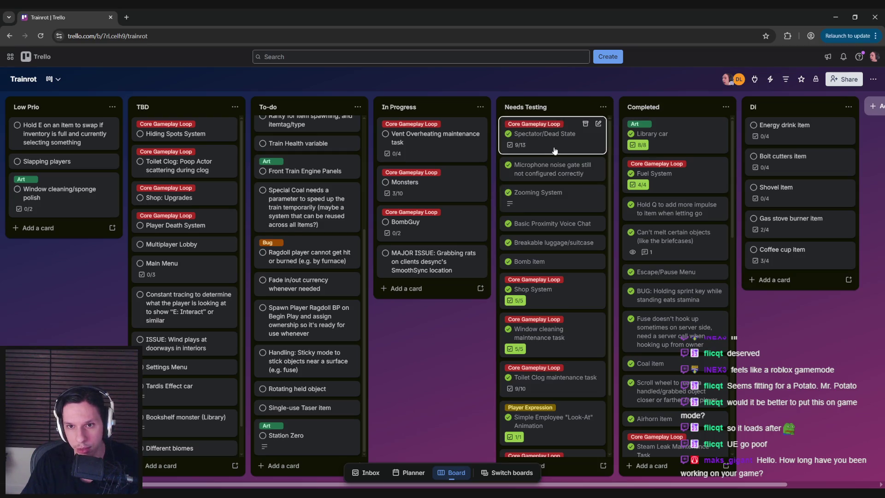
pyautogui.click(555, 151)
pyautogui.scroll(-3, 257, 285)
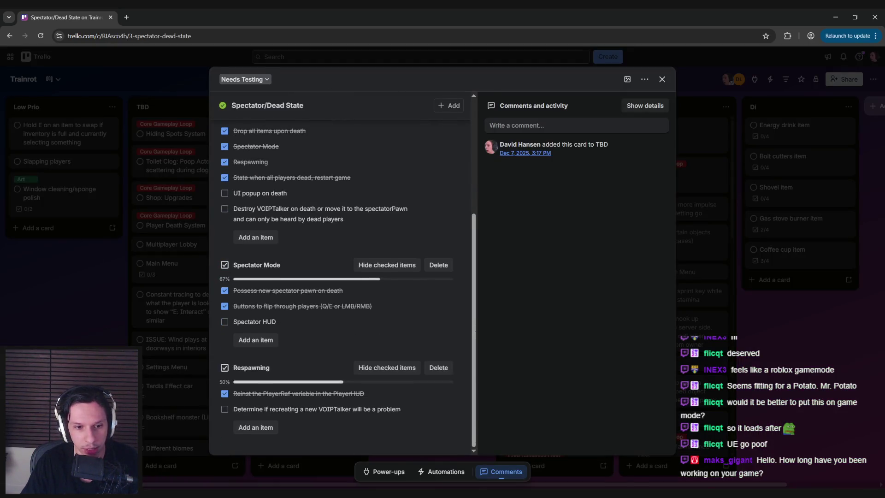
pyautogui.press('Escape')
pyautogui.click(553, 134)
pyautogui.scroll(-5, 430, 293)
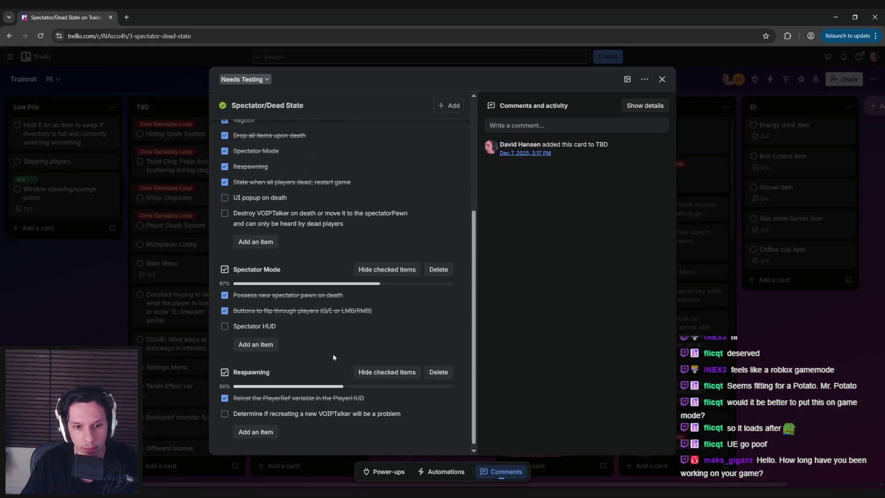
pyautogui.press('Escape')
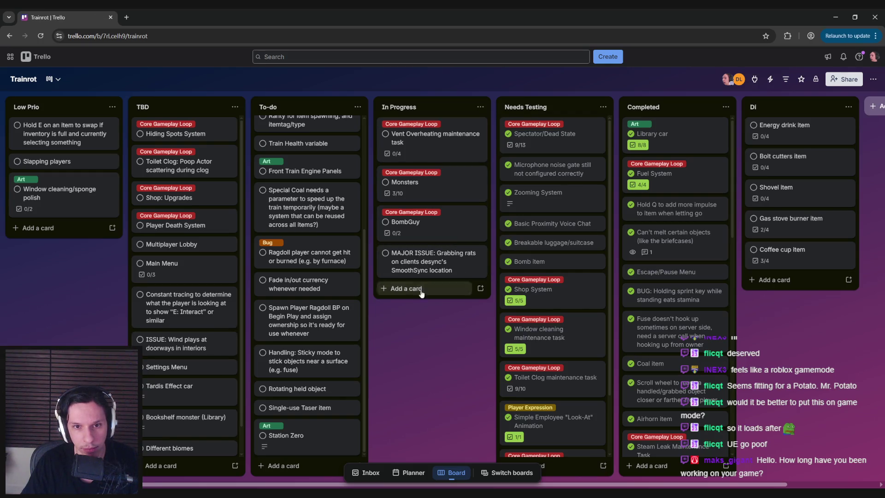
# Move the Station Zero card up in TBD to sit below Player Death System.
pyautogui.moveTo(269, 495)
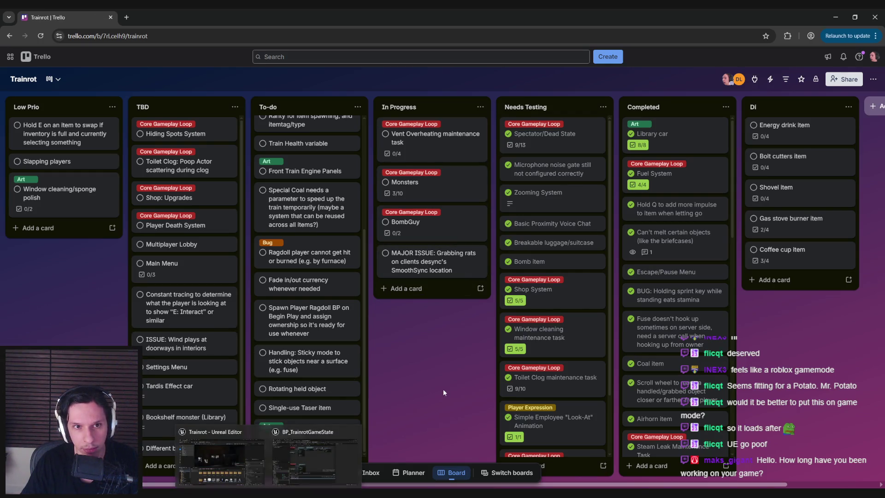
pyautogui.scroll(2, 307, 346)
pyautogui.scroll(-3, 182, 405)
pyautogui.moveTo(181, 418); pyautogui.dragTo(182, 386)
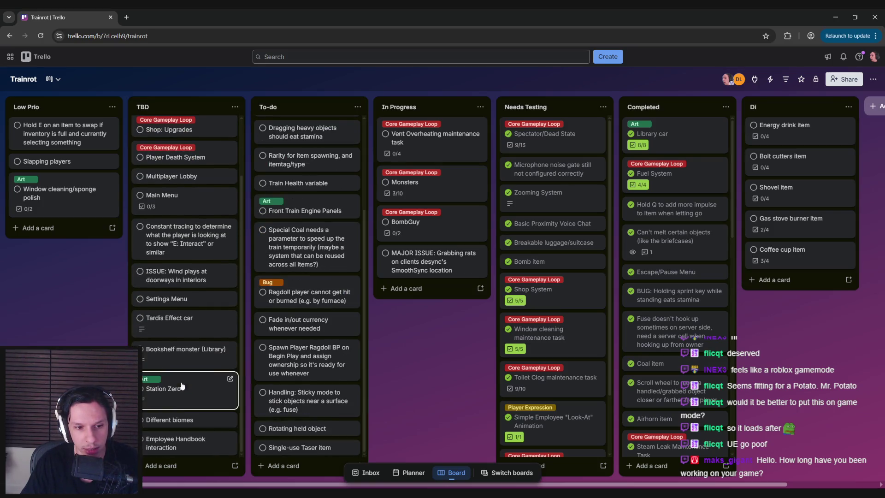
pyautogui.scroll(2, 182, 401)
pyautogui.moveTo(182, 427); pyautogui.dragTo(174, 241)
# Look over the Main Menu and Multiplayer Lobby cards before returning to Unreal Engine.
pyautogui.click(184, 304)
pyautogui.click(138, 283)
pyautogui.click(138, 283)
pyautogui.click(139, 283)
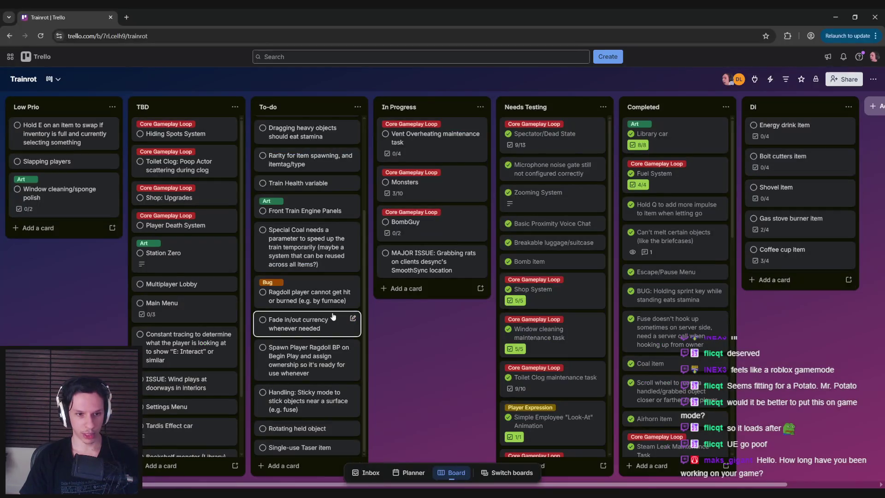
pyautogui.click(187, 285)
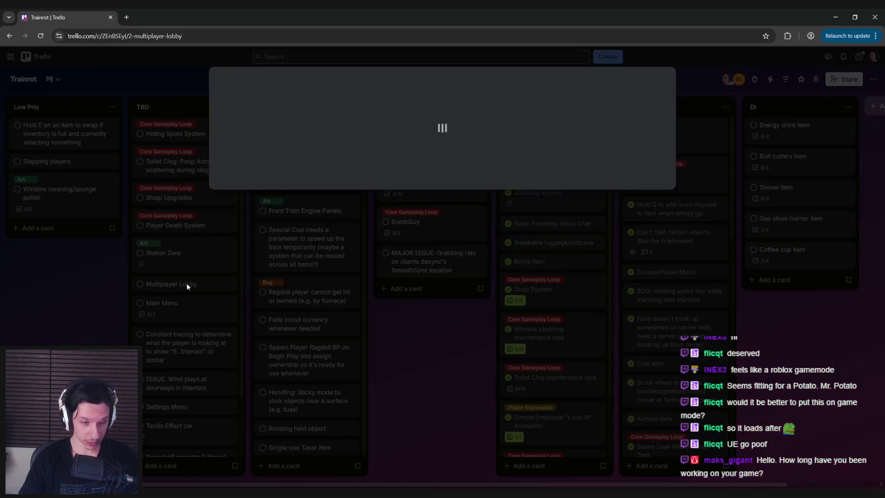
pyautogui.click(184, 288)
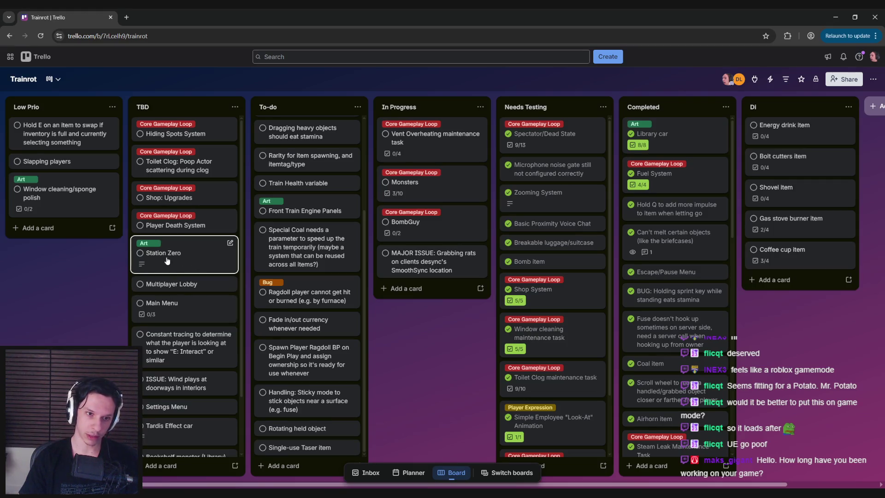
pyautogui.click(315, 456)
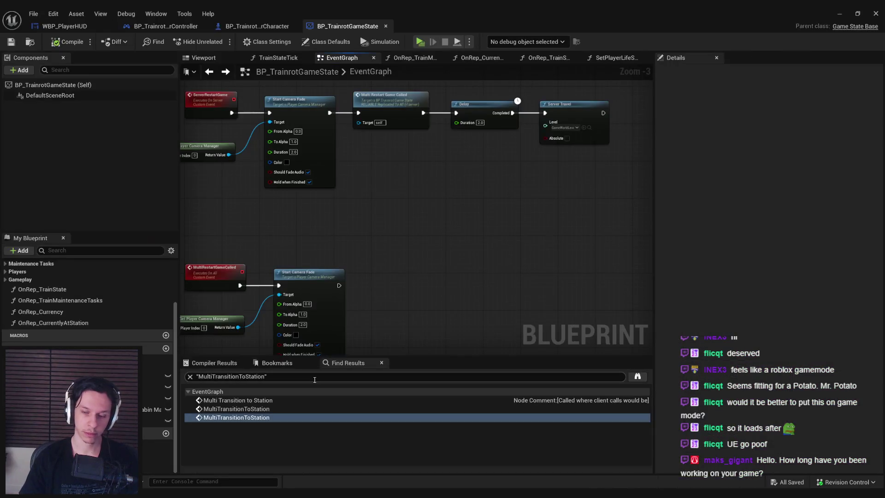
# Pan and zoom the BP_TrainrotGameState graph to review the restart and camera fade nodes.
pyautogui.moveTo(394, 217); pyautogui.dragTo(478, 238)
pyautogui.scroll(-1, 477, 238)
pyautogui.scroll(1, 478, 216)
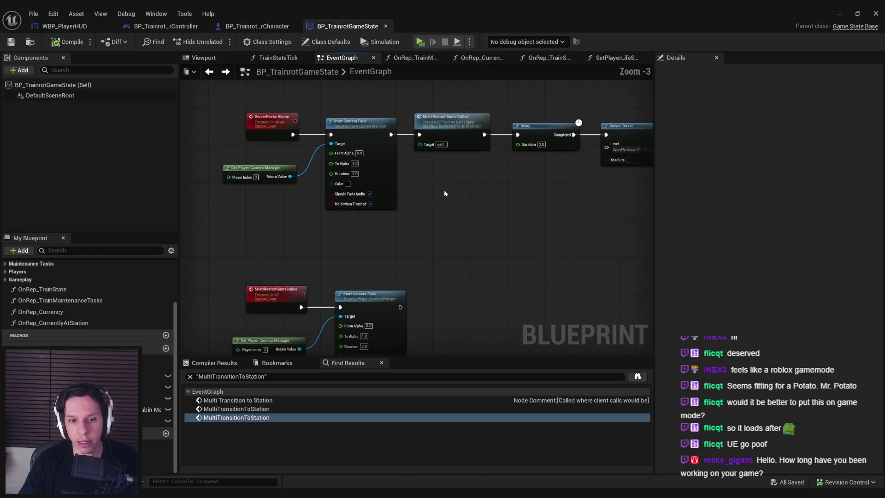
pyautogui.scroll(-1, 444, 191)
pyautogui.moveTo(444, 191)
pyautogui.mouseDown()
pyautogui.moveTo(344, 225)
pyautogui.moveTo(390, 233)
pyautogui.moveTo(248, 244)
pyautogui.moveTo(375, 233)
pyautogui.moveTo(381, 330)
pyautogui.mouseUp()
pyautogui.scroll(-1, 375, 233)
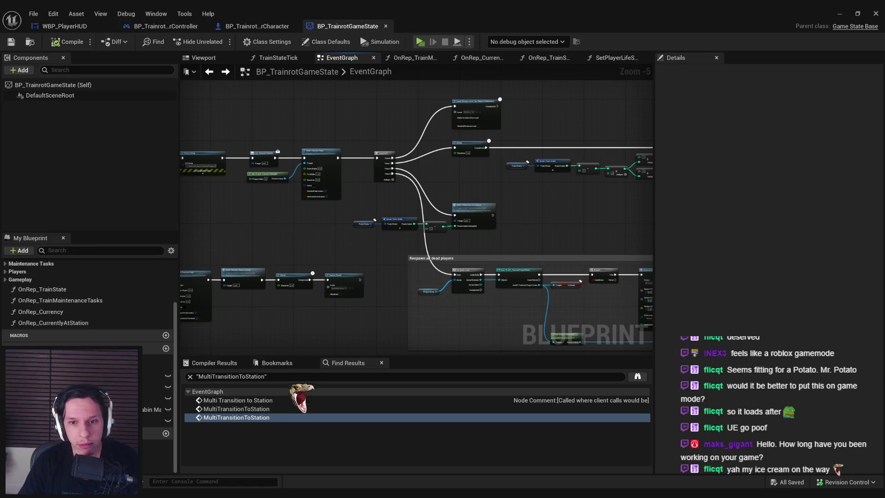
pyautogui.scroll(1, 499, 234)
pyautogui.scroll(1, 335, 177)
pyautogui.scroll(-2, 303, 250)
pyautogui.scroll(1, 247, 248)
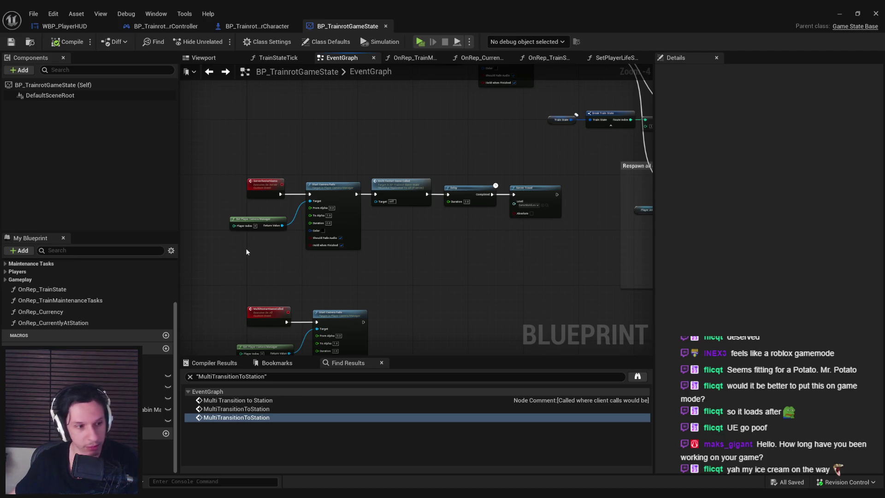
pyautogui.moveTo(246, 251)
pyautogui.mouseDown()
pyautogui.moveTo(277, 226)
pyautogui.moveTo(310, 218)
pyautogui.mouseUp()
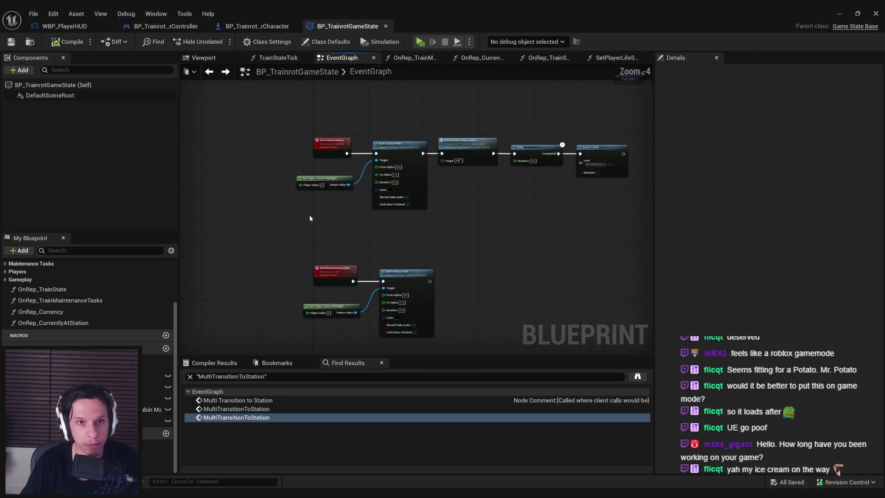
# Close the BP_TrainrotGameState, player character, player controller and WBP_PlayerHUD editor tabs.
pyautogui.click(280, 27)
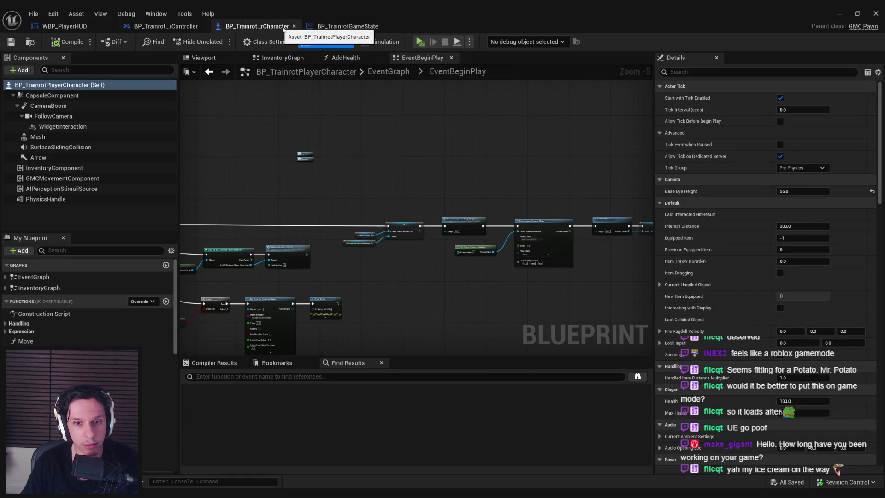
pyautogui.click(346, 27)
pyautogui.middleClick(343, 26)
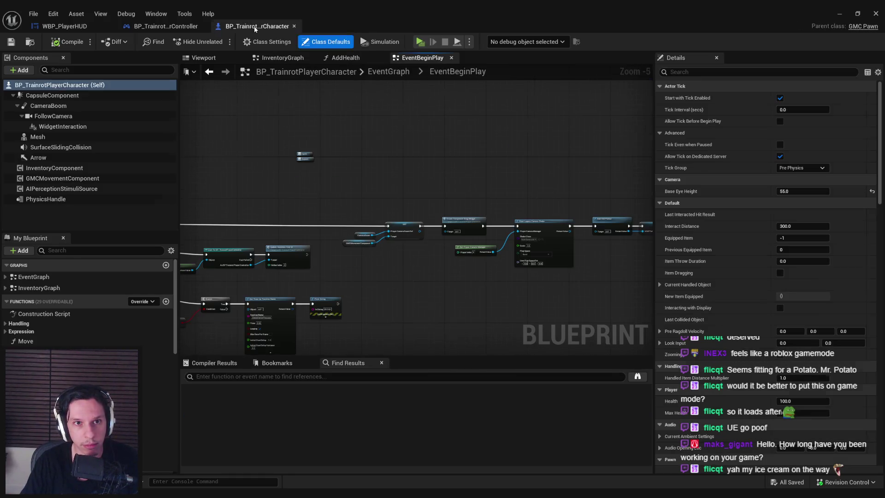
pyautogui.middleClick(255, 27)
pyautogui.middleClick(171, 26)
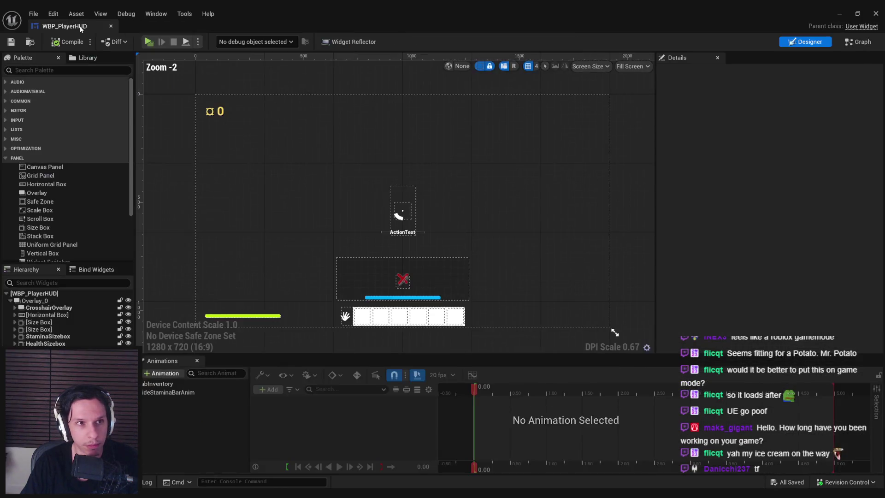
pyautogui.middleClick(80, 27)
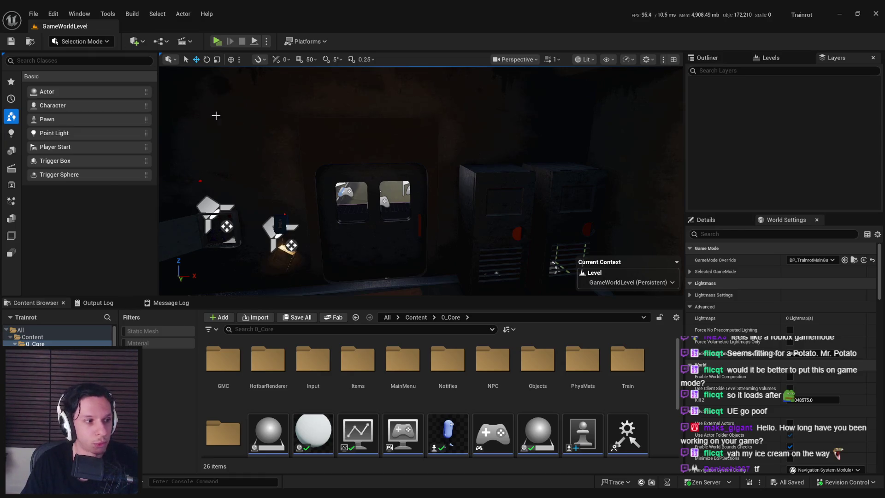
# Pull the viewport camera back over the lit train room, then switch to the Trainrot Trello board.
pyautogui.moveTo(216, 115); pyautogui.dragTo(216, 138)
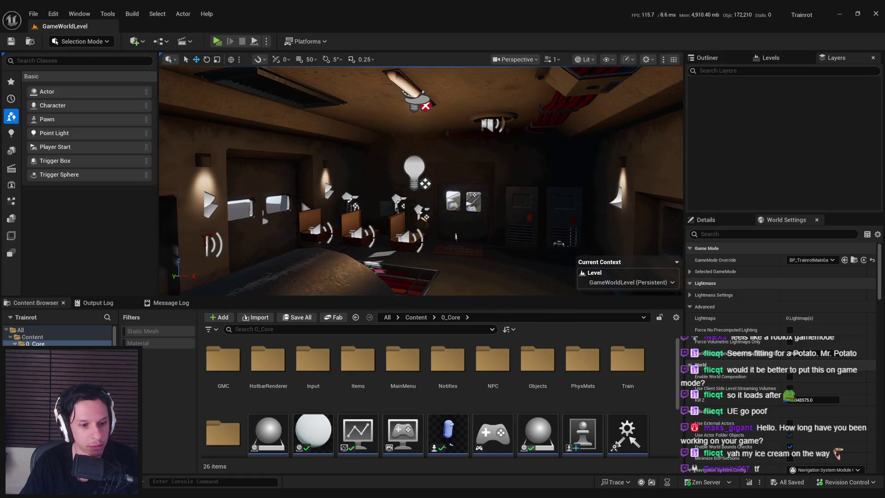
pyautogui.hotkey('alt', 'Tab')
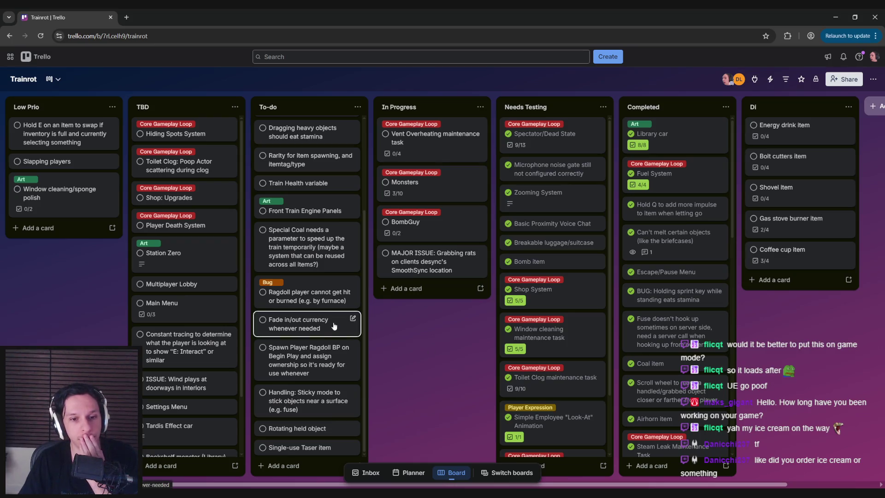
pyautogui.scroll(3, 329, 326)
# In Notion, go to the Trainrot (friendslop game) page and scroll to Playable Proof of Concept.
pyautogui.moveTo(196, 484)
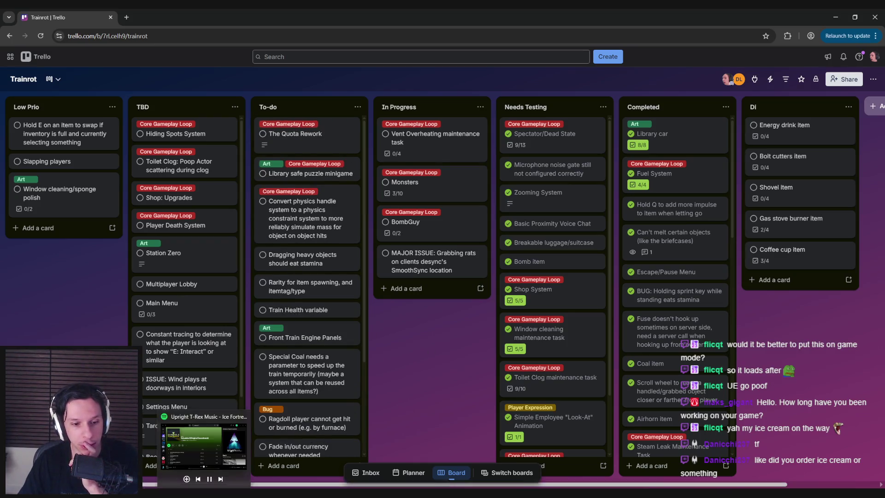
pyautogui.click(196, 438)
pyautogui.hotkey('alt', 'Left')
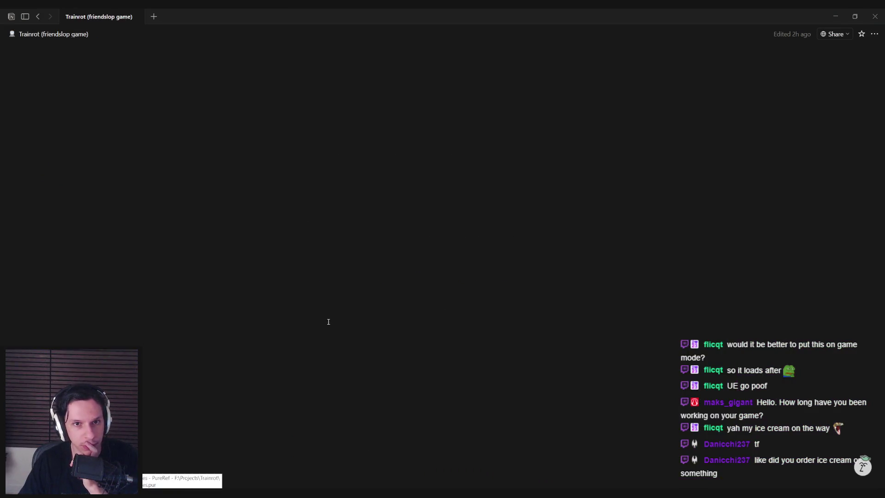
pyautogui.scroll(-10, 328, 320)
pyautogui.scroll(-1, 335, 344)
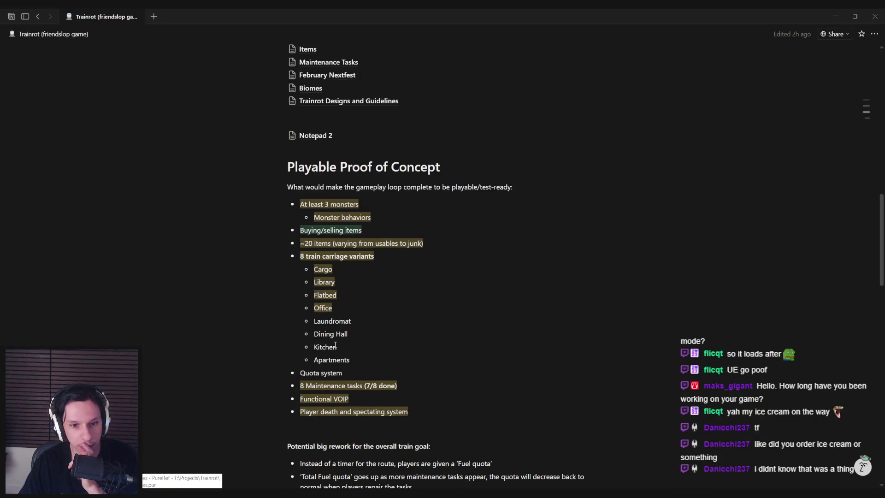
pyautogui.scroll(-1, 342, 384)
pyautogui.scroll(6, 364, 364)
pyautogui.scroll(-8, 374, 352)
# Give 'Player death and spectating system' a green background, then return to Unreal Engine.
pyautogui.moveTo(422, 282); pyautogui.dragTo(300, 284)
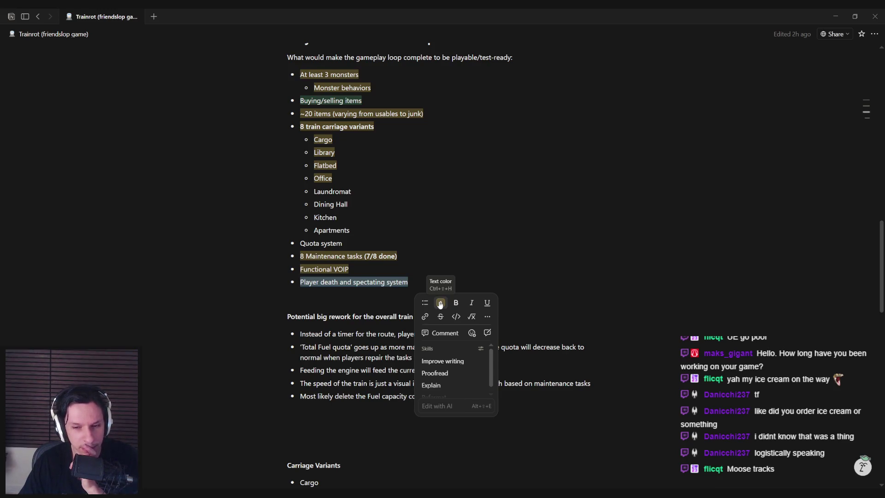
pyautogui.click(441, 304)
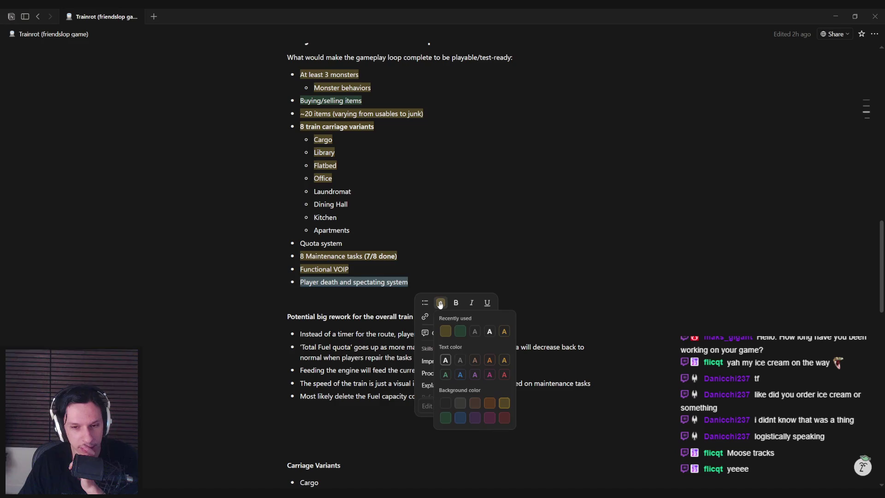
pyautogui.click(459, 336)
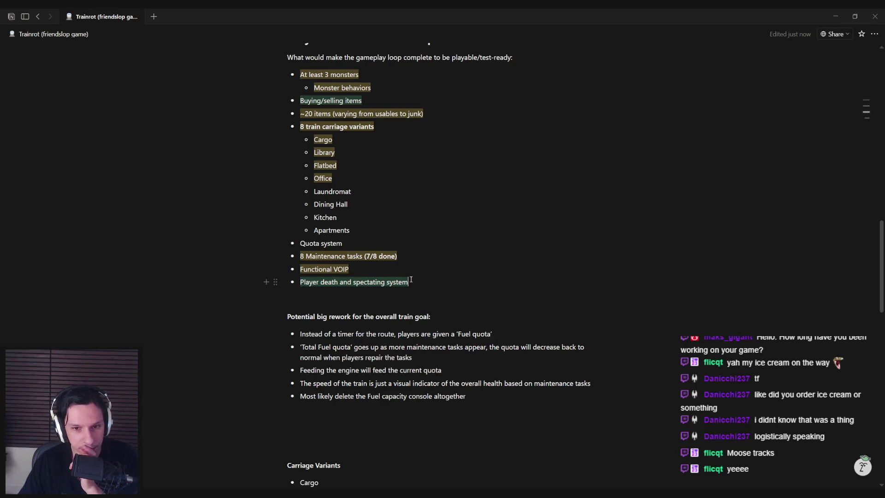
pyautogui.scroll(2, 415, 286)
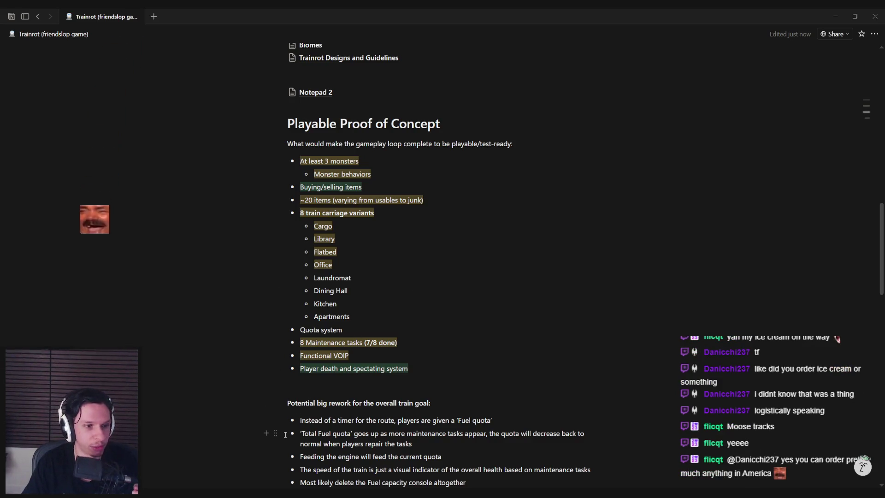
pyautogui.hotkey('alt', 'Tab')
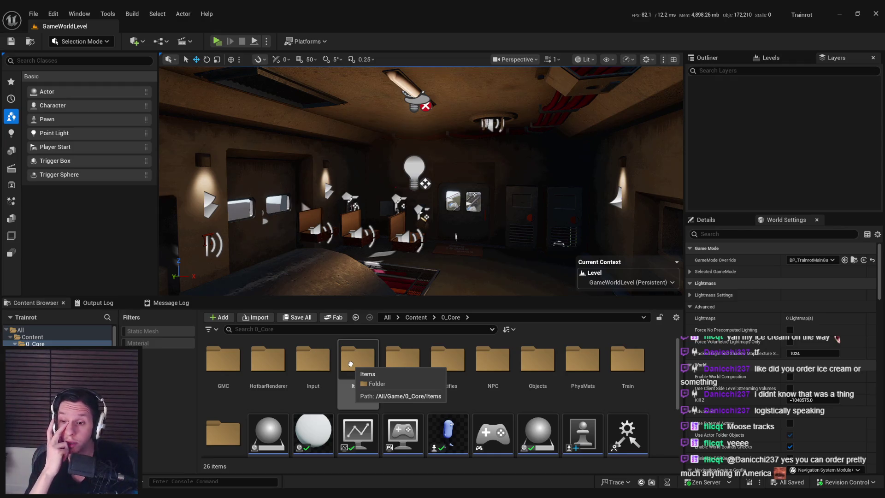
# Enlarge the Details panel, show the Outliner, tilt the camera down, then return to Trello.
pyautogui.click(693, 220)
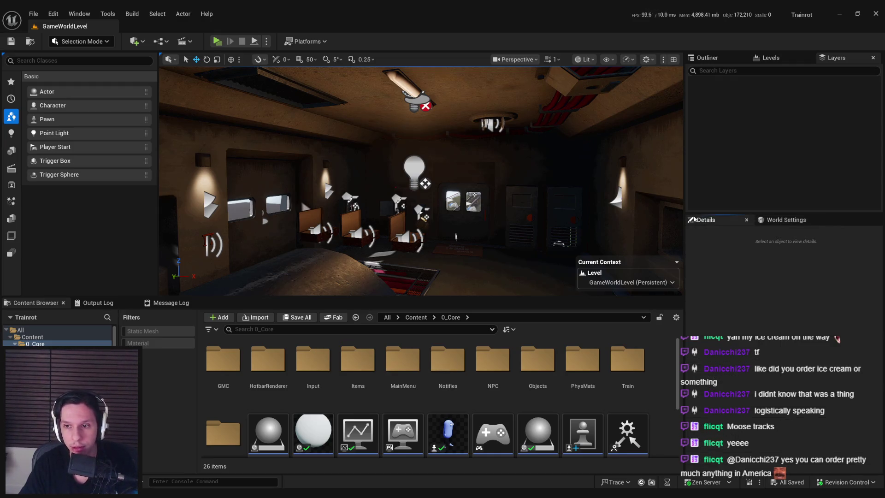
pyautogui.moveTo(814, 214); pyautogui.dragTo(806, 156)
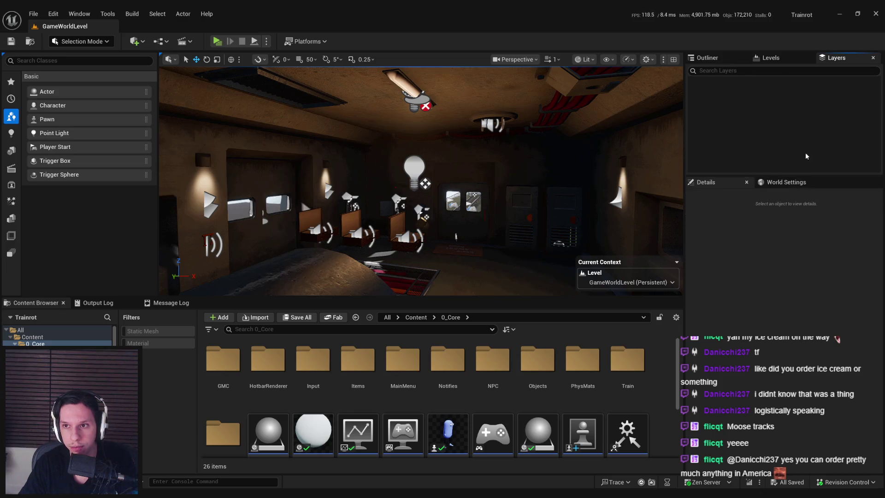
pyautogui.click(774, 57)
pyautogui.click(710, 58)
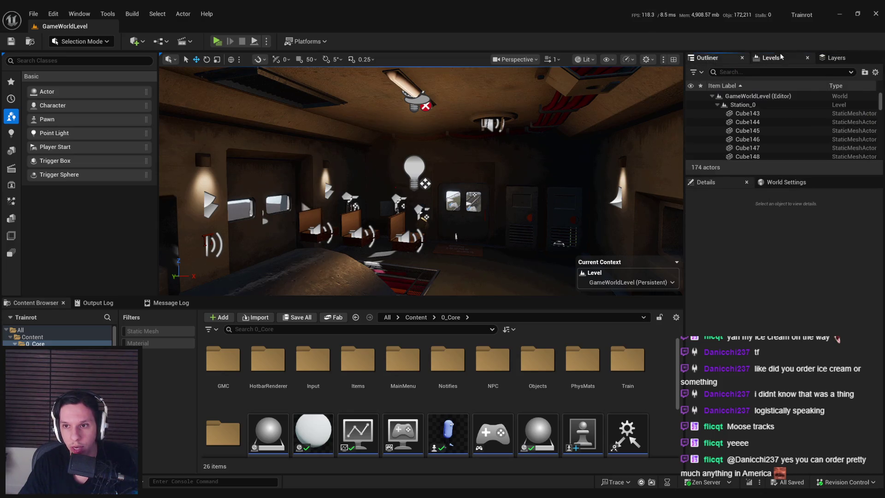
pyautogui.moveTo(521, 184); pyautogui.dragTo(520, 203)
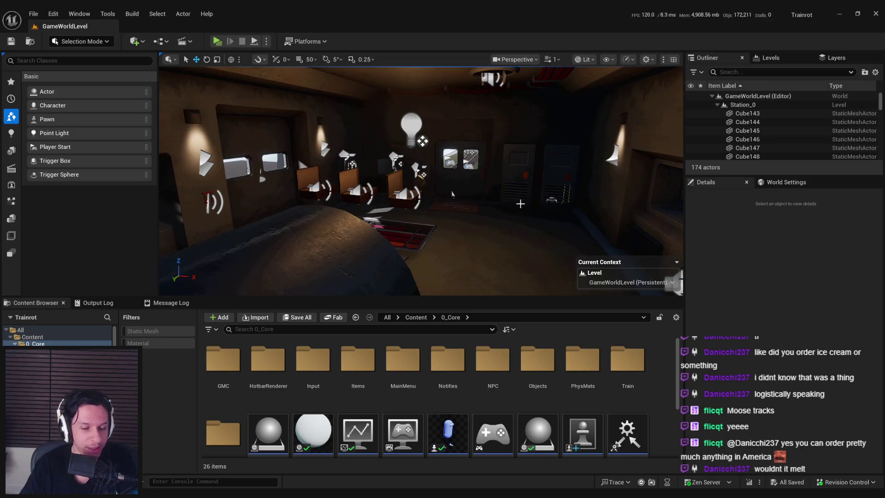
pyautogui.hotkey('alt', 'Tab')
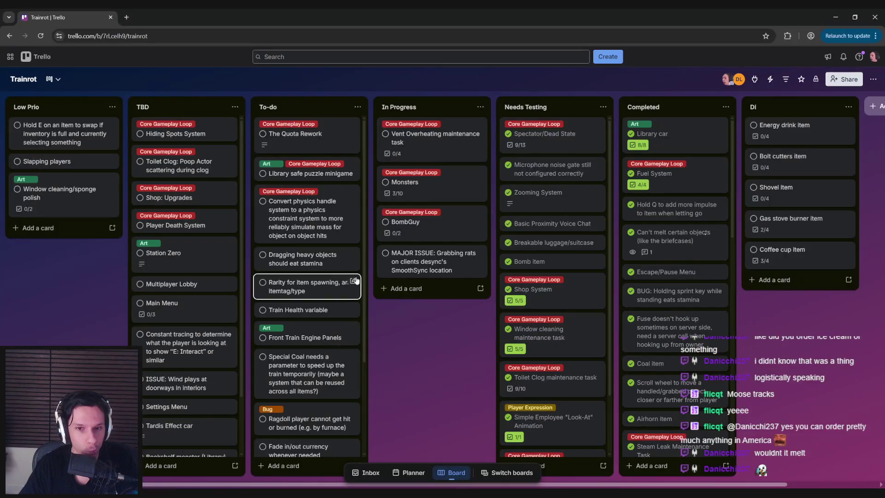
pyautogui.moveTo(394, 352); pyautogui.dragTo(226, 343)
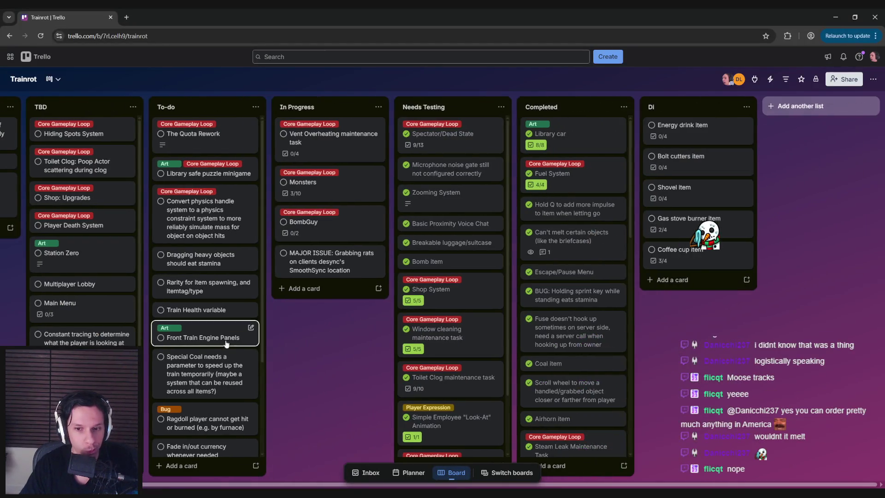
pyautogui.moveTo(353, 359); pyautogui.dragTo(455, 362)
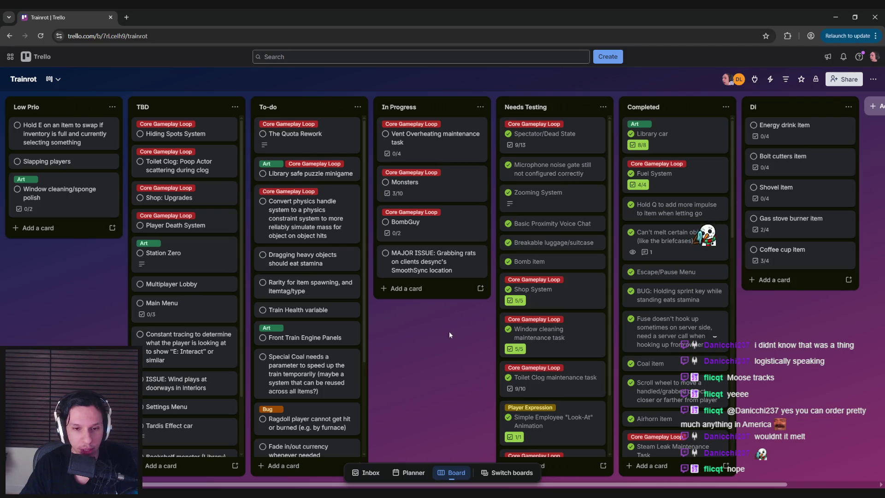
pyautogui.scroll(-1, 366, 322)
pyautogui.scroll(-3, 366, 322)
pyautogui.scroll(4, 369, 260)
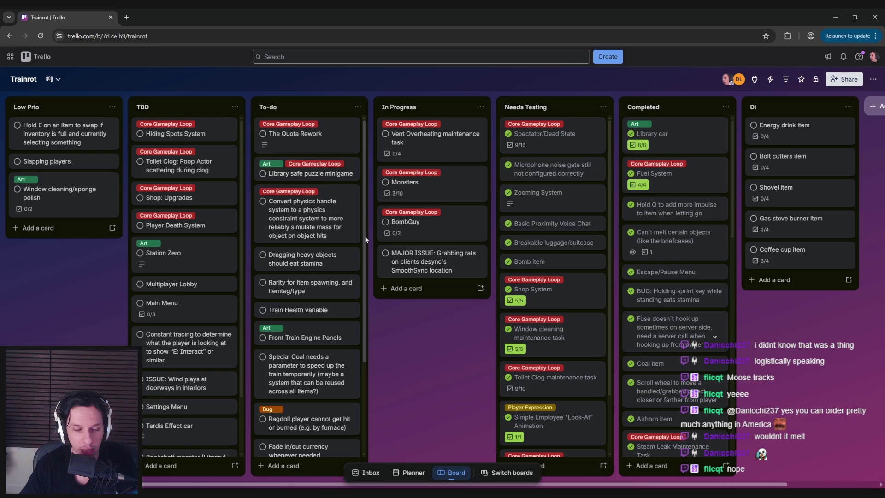
pyautogui.scroll(-3, 364, 383)
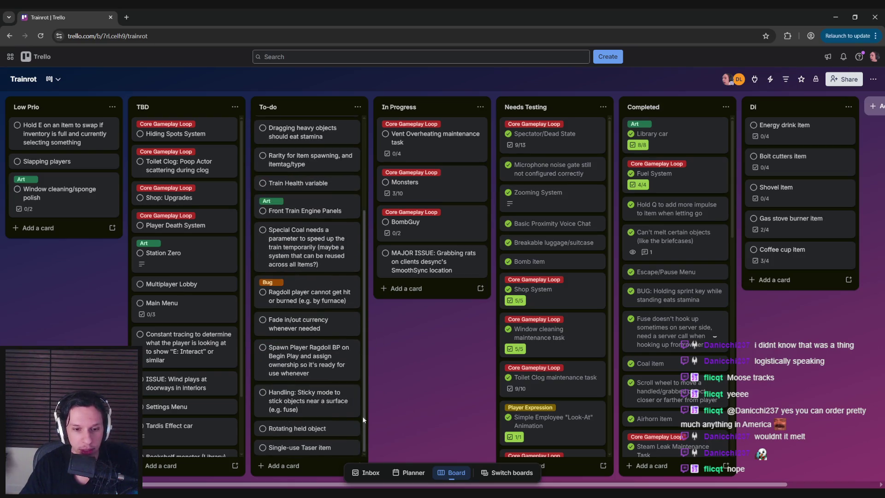
pyautogui.moveTo(363, 415); pyautogui.dragTo(362, 268)
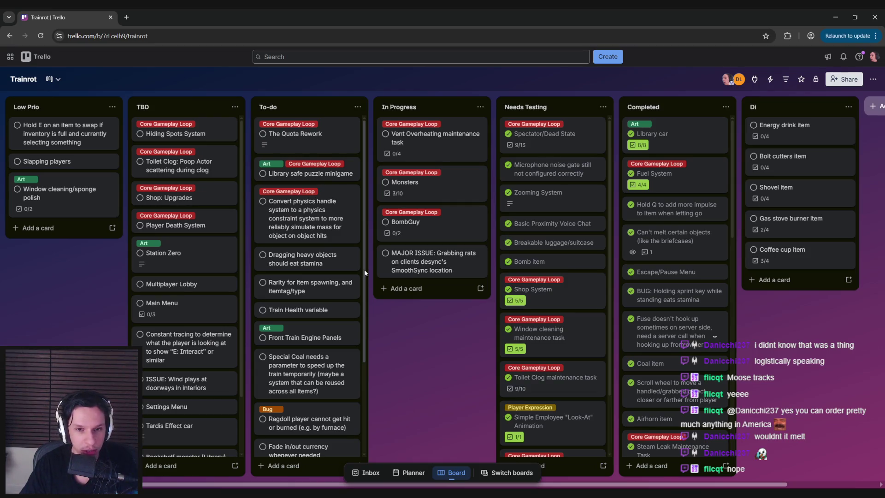
pyautogui.moveTo(365, 269)
pyautogui.mouseDown()
pyautogui.moveTo(370, 387)
pyautogui.moveTo(365, 239)
pyautogui.mouseUp()
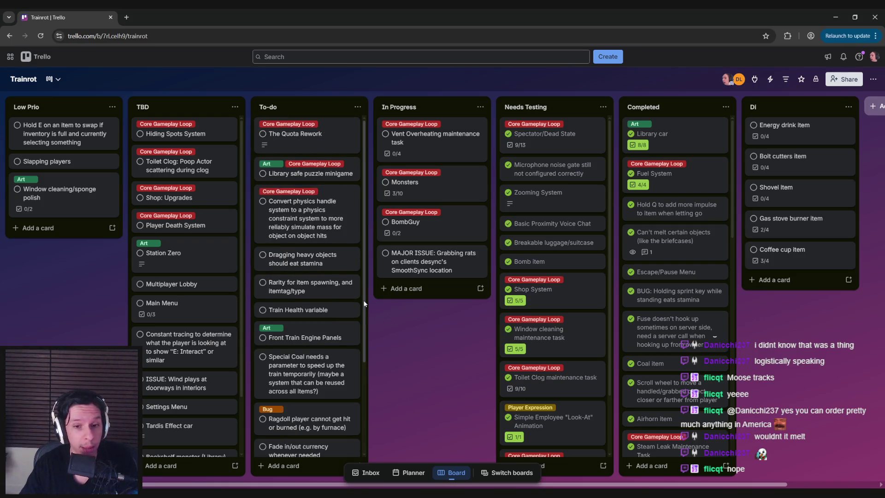
pyautogui.moveTo(364, 304)
pyautogui.mouseDown()
pyautogui.moveTo(367, 396)
pyautogui.moveTo(376, 297)
pyautogui.mouseUp()
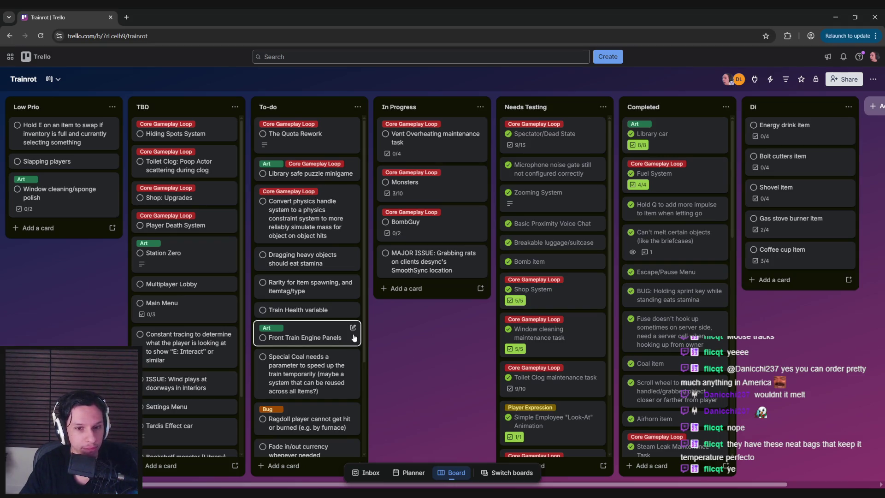
pyautogui.scroll(-3, 358, 355)
pyautogui.scroll(3, 360, 370)
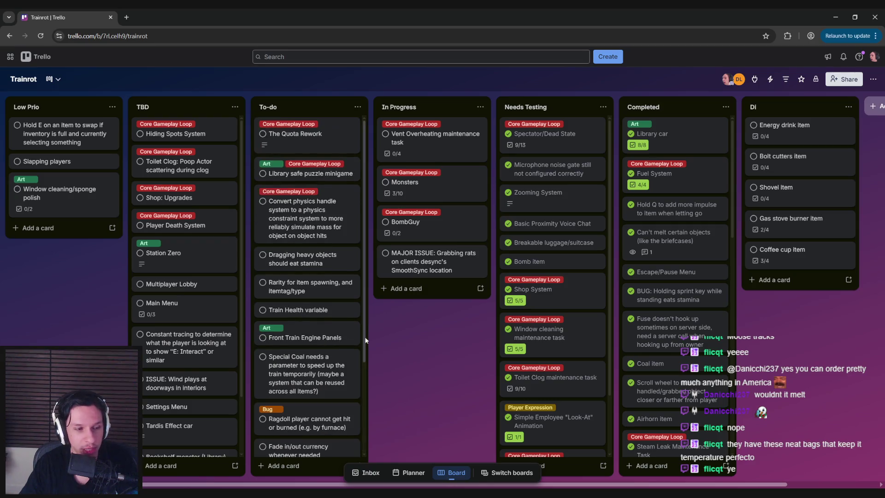
pyautogui.scroll(-2, 366, 314)
pyautogui.scroll(2, 371, 351)
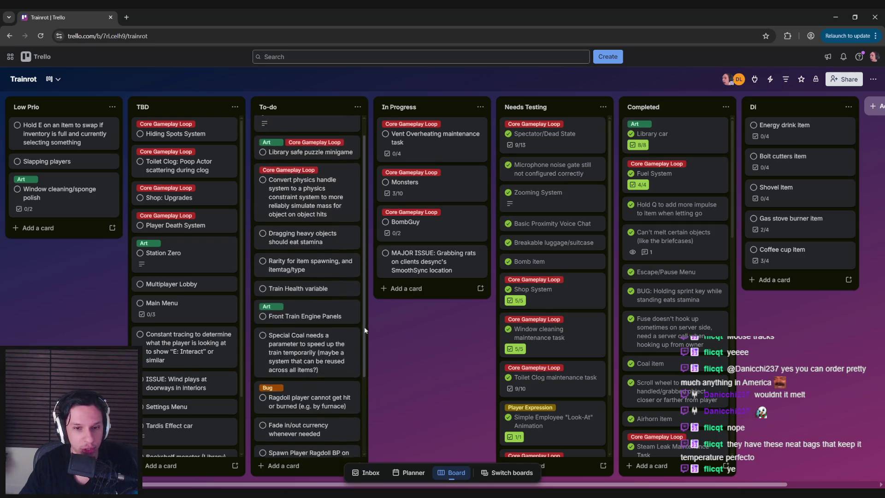